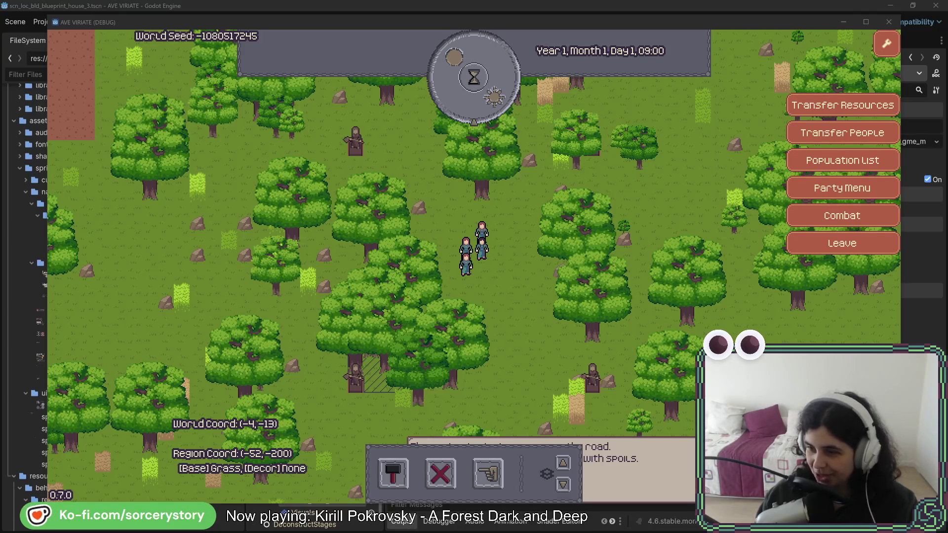
Bring the Firefox Chef esolang page forward and shift it left to uncover the game's side menu
key(alt+Tab)
drag(680, 43, 503, 36)
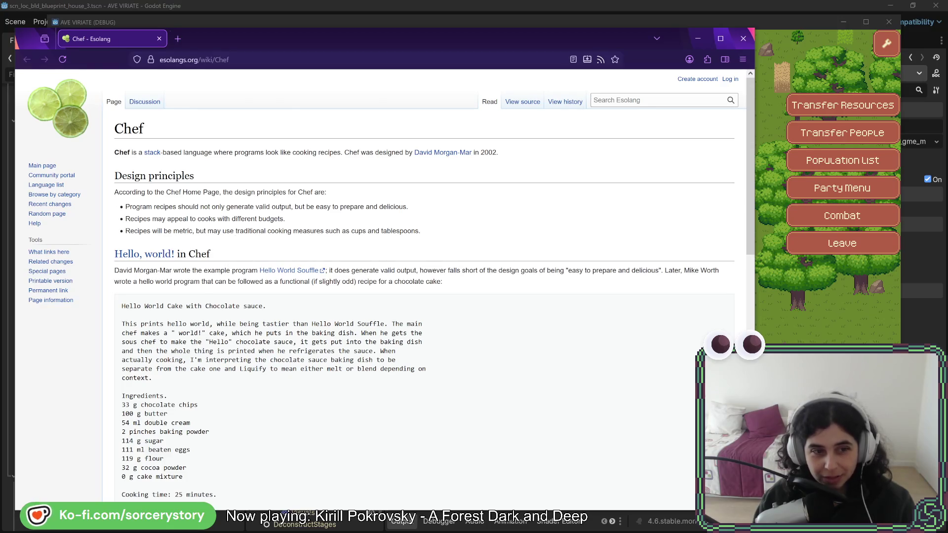
Open the Hello World Souffle sample in a new tab, view it, then return to Chef - Esolang
scroll(225, 222, down, 2)
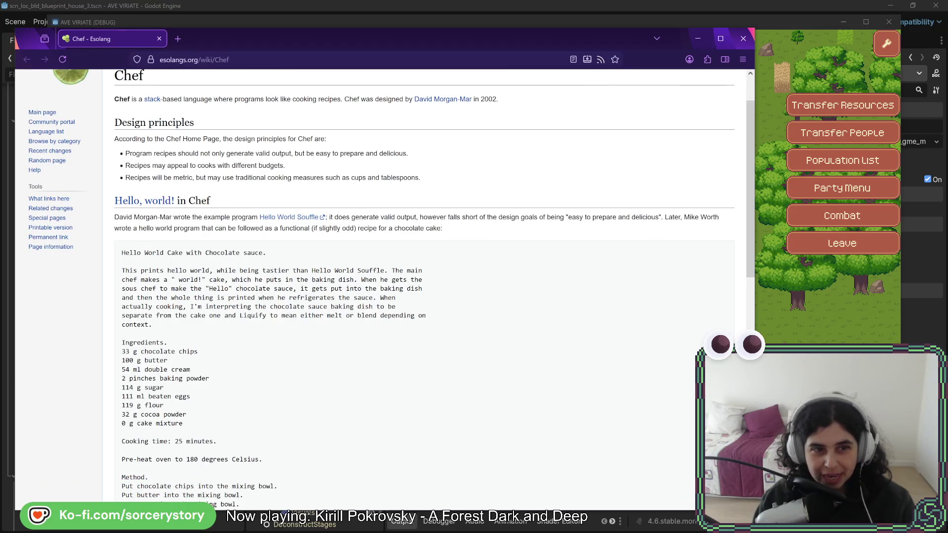
click(281, 222)
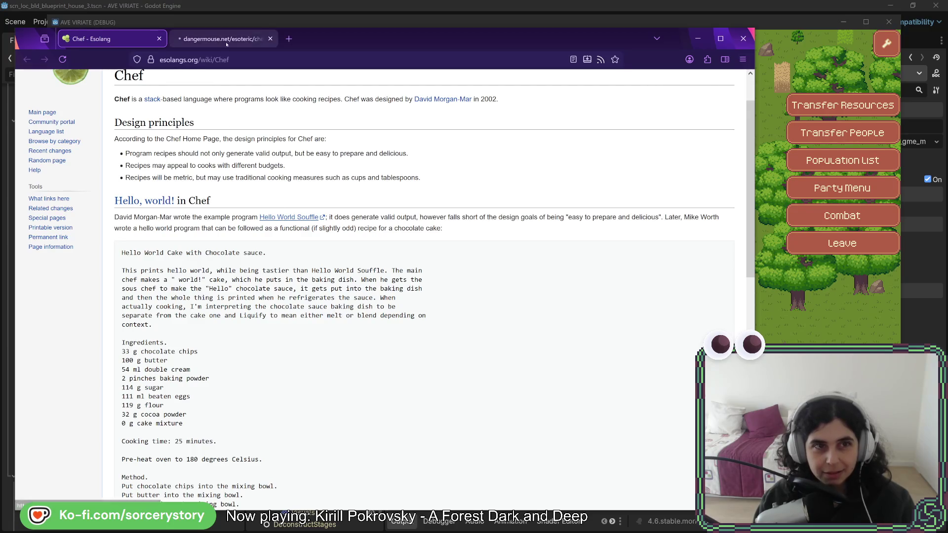
click(227, 42)
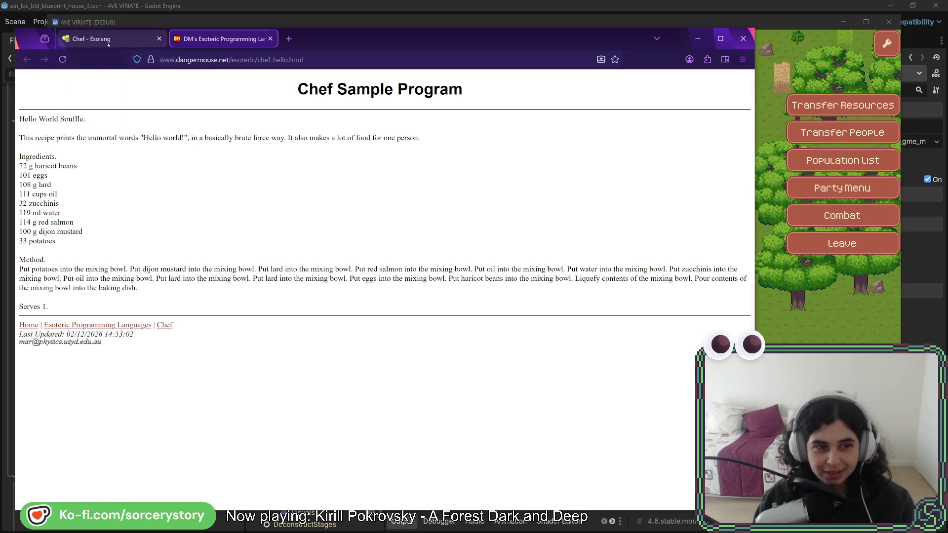
click(94, 40)
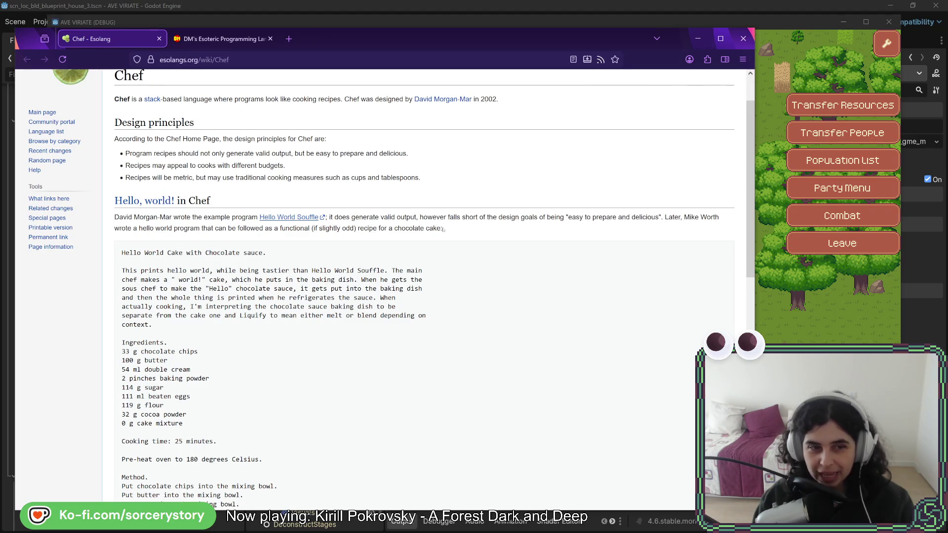
scroll(443, 230, down, 3)
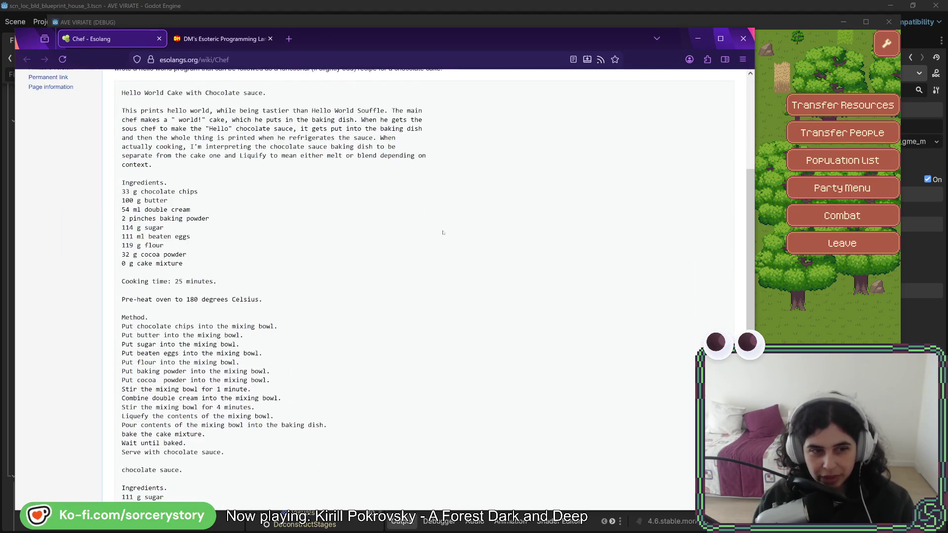
scroll(443, 233, down, 5)
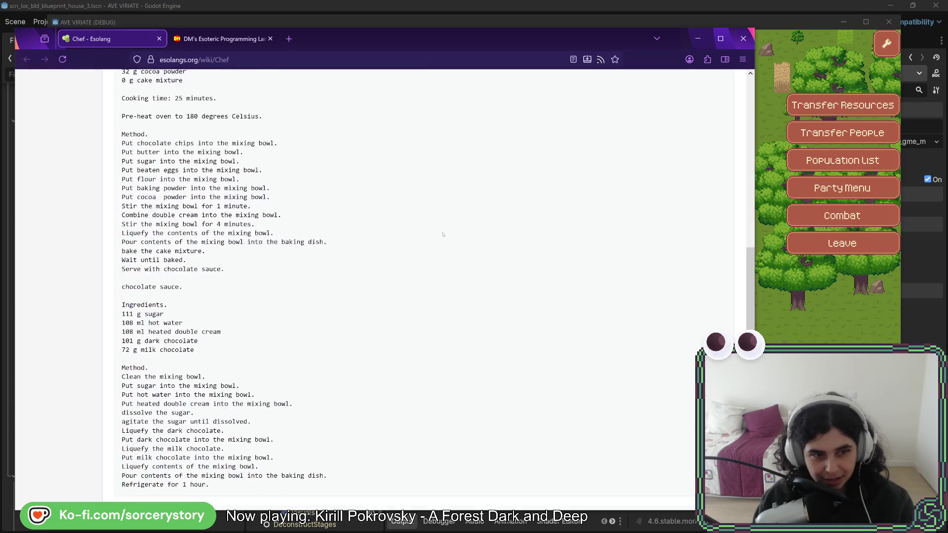
scroll(443, 234, down, 1)
scroll(443, 234, up, 7)
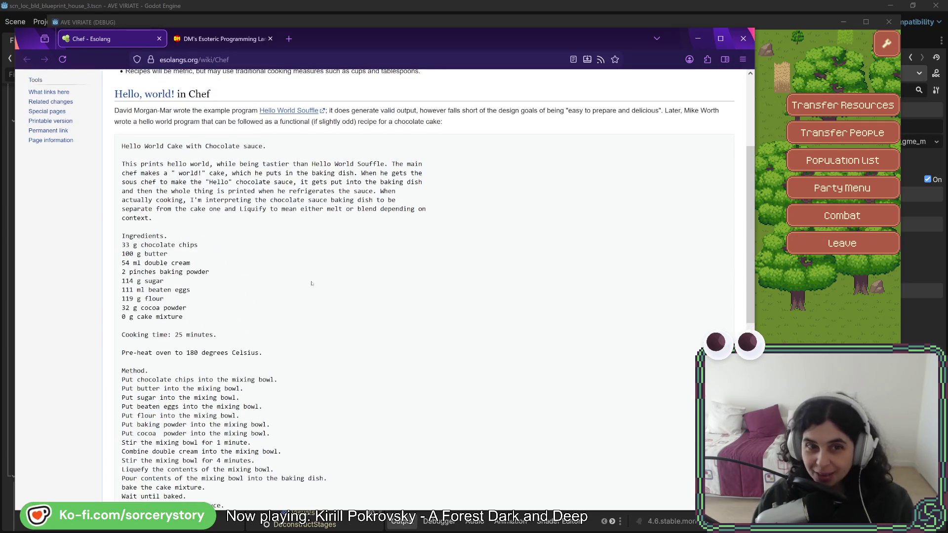
scroll(284, 227, down, 1)
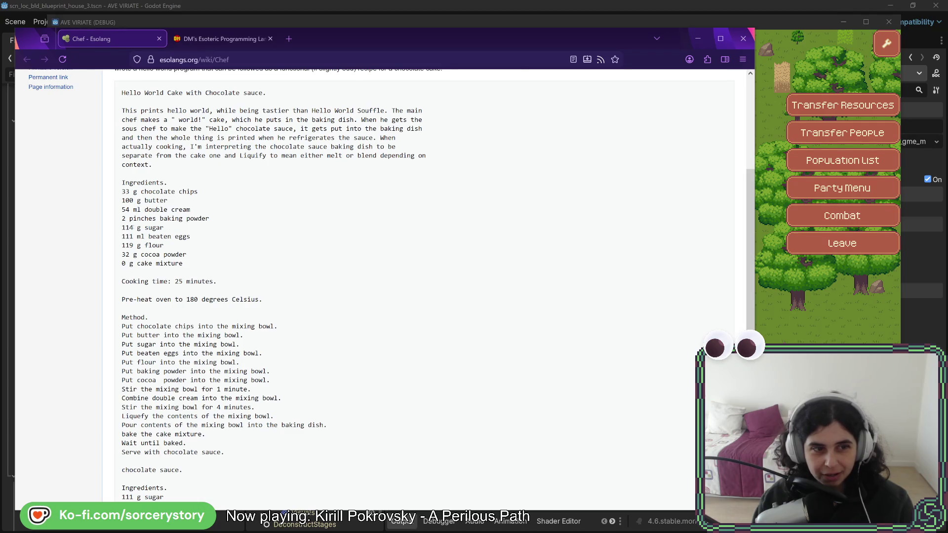
double_click(127, 228)
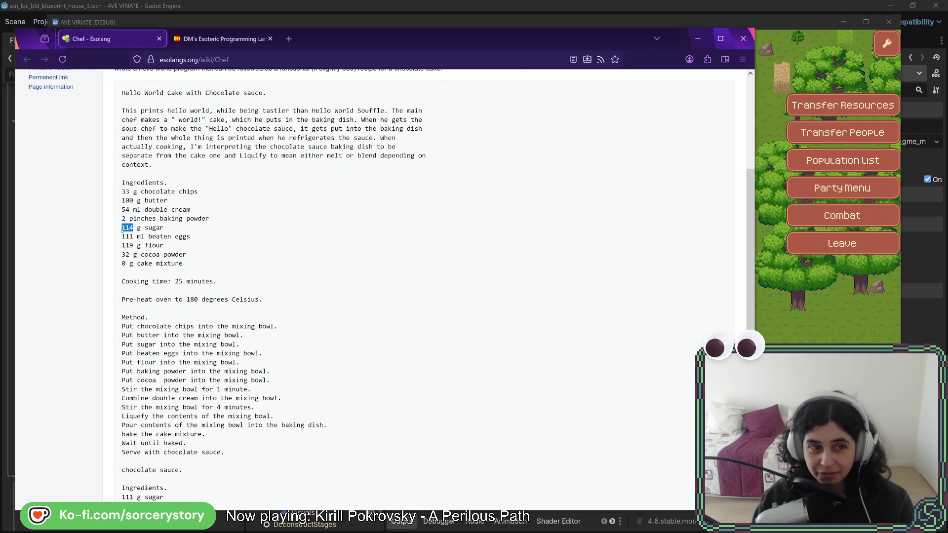
click(165, 231)
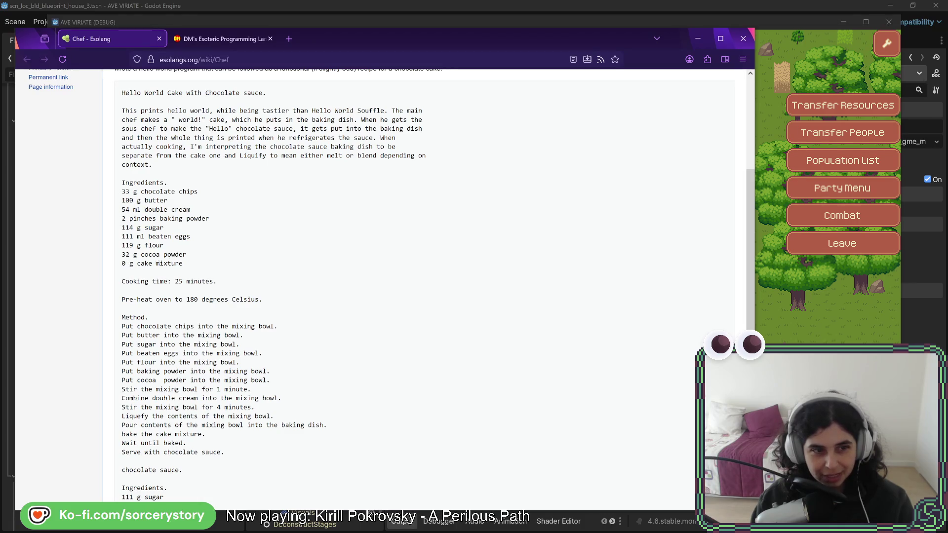
drag(183, 264, 123, 265)
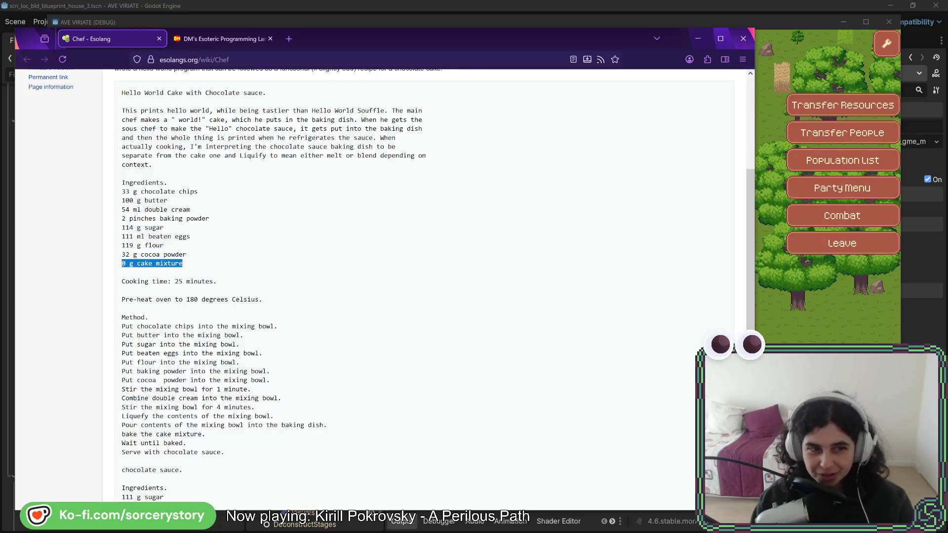
click(123, 264)
scroll(158, 210, down, 2)
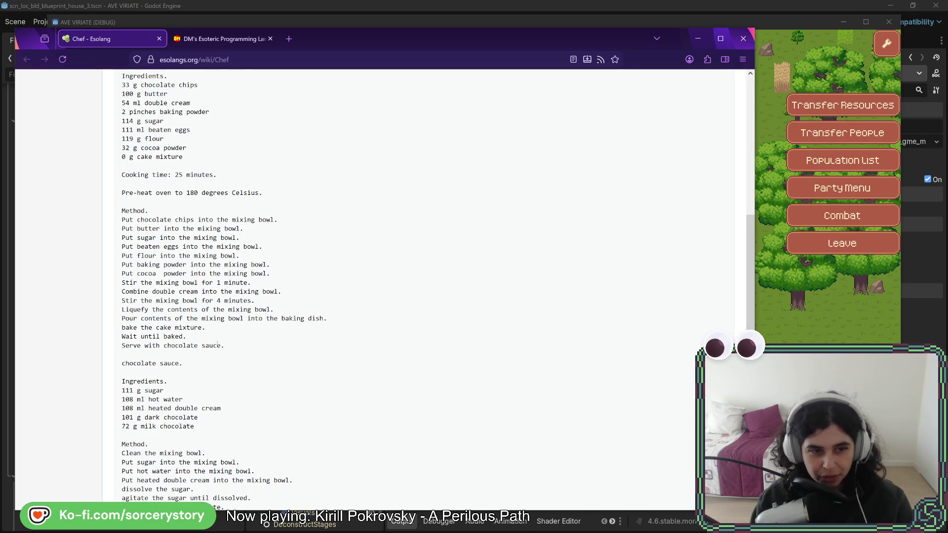
scroll(207, 303, down, 4)
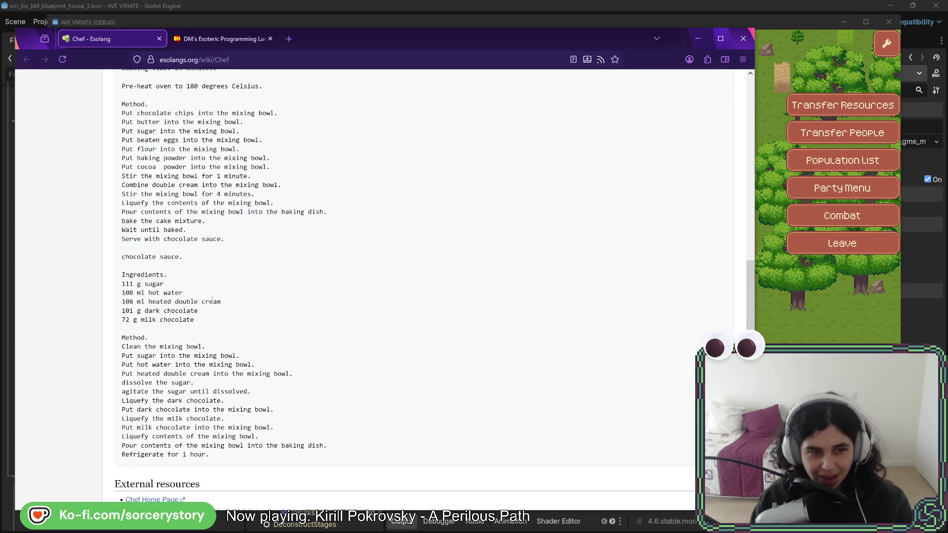
scroll(207, 302, up, 3)
scroll(207, 302, up, 1)
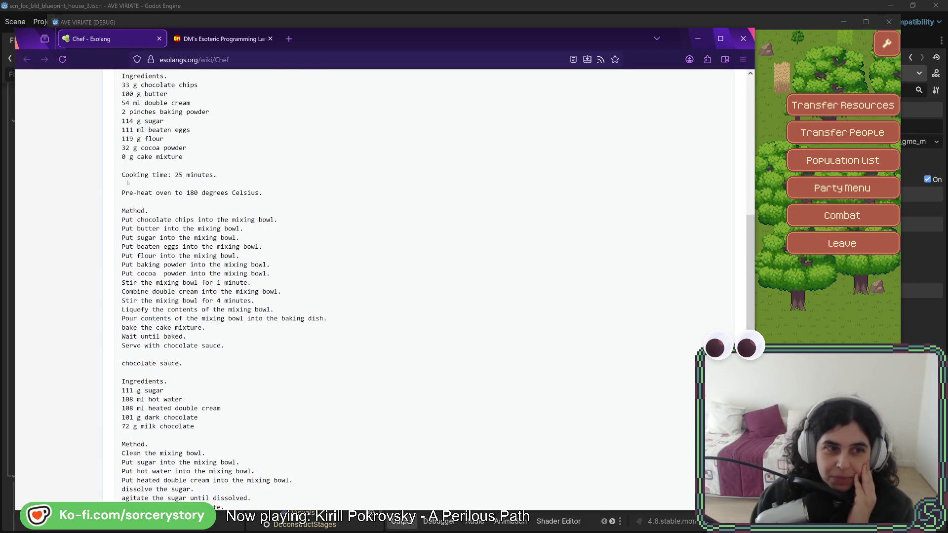
mouse_move(122, 175)
mouse_down()
mouse_move(182, 300)
mouse_move(228, 344)
mouse_move(191, 301)
mouse_move(119, 170)
mouse_up()
scroll(186, 289, down, 3)
mouse_move(122, 203)
mouse_down()
mouse_move(185, 289)
mouse_move(303, 393)
mouse_move(212, 401)
mouse_up()
click(267, 306)
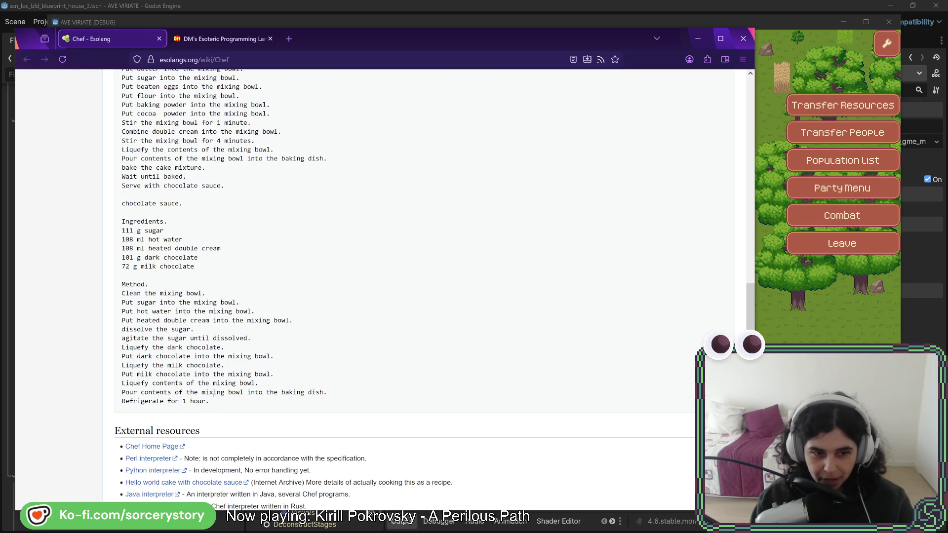
mouse_move(220, 403)
mouse_down()
mouse_move(124, 392)
mouse_move(119, 296)
mouse_up()
click(119, 295)
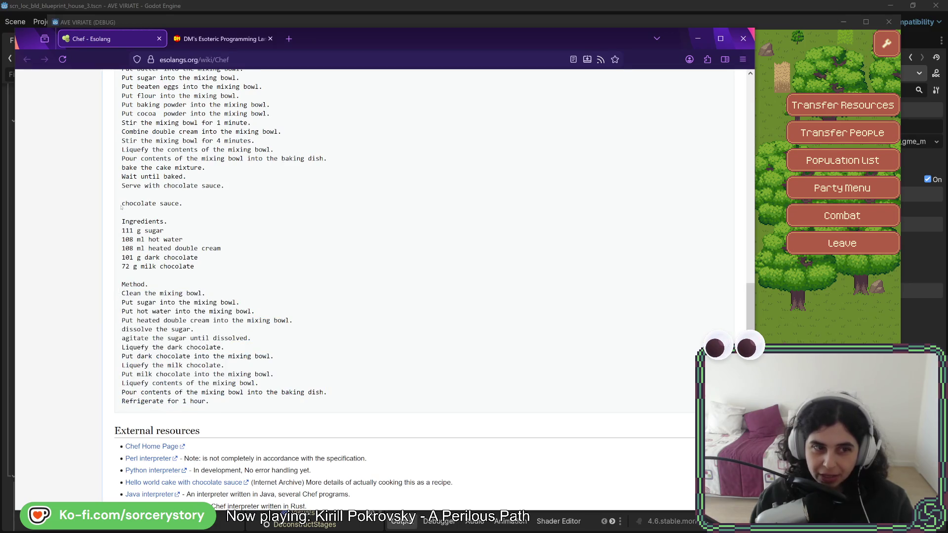
drag(121, 203, 284, 402)
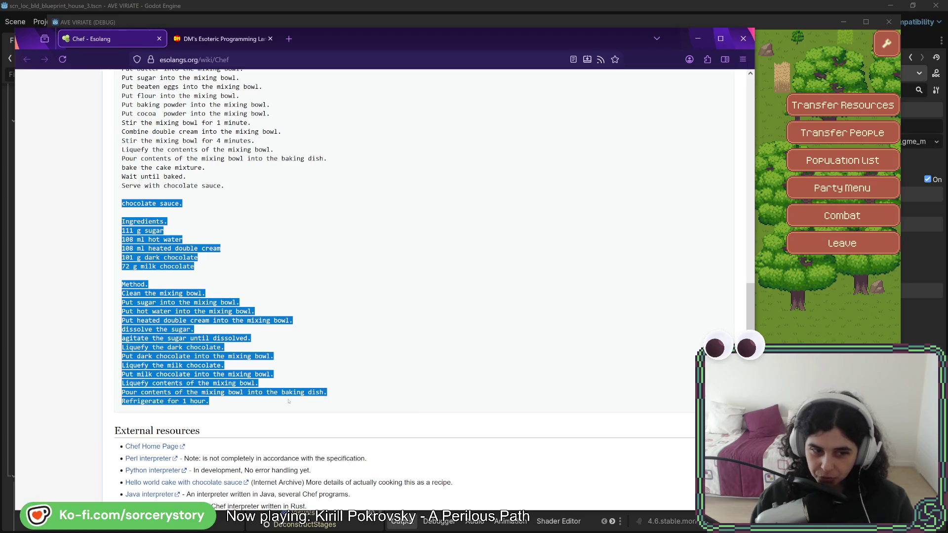
click(284, 402)
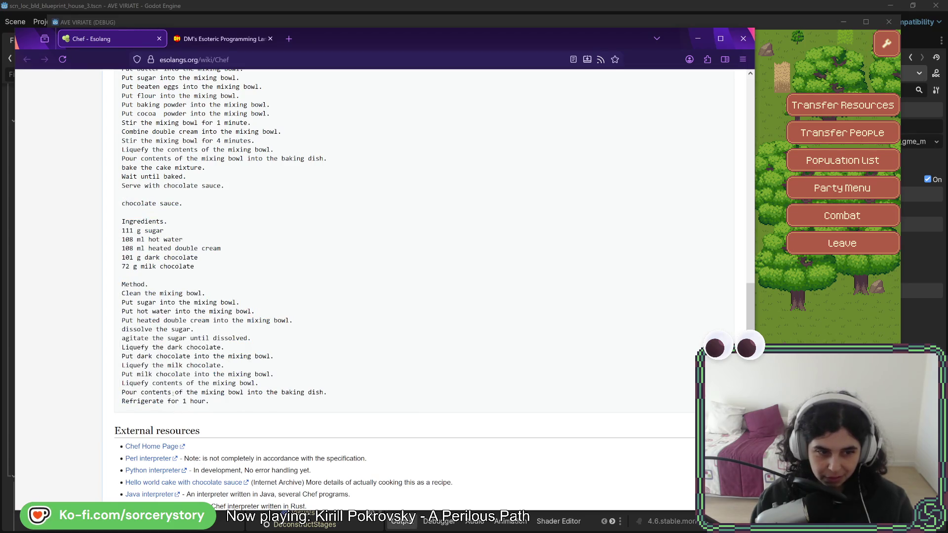
drag(281, 392, 324, 392)
scroll(305, 351, up, 1)
scroll(305, 351, up, 2)
drag(281, 265, 334, 265)
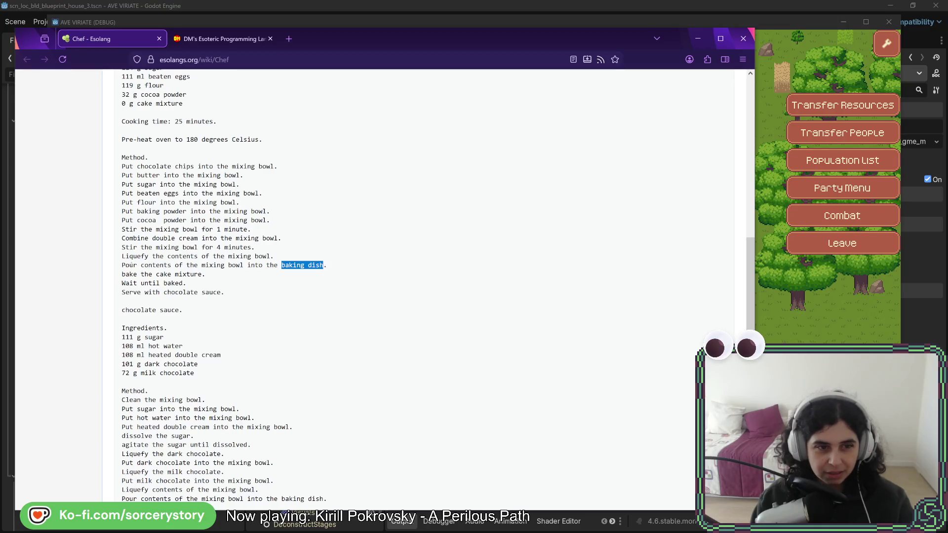
scroll(375, 287, down, 3)
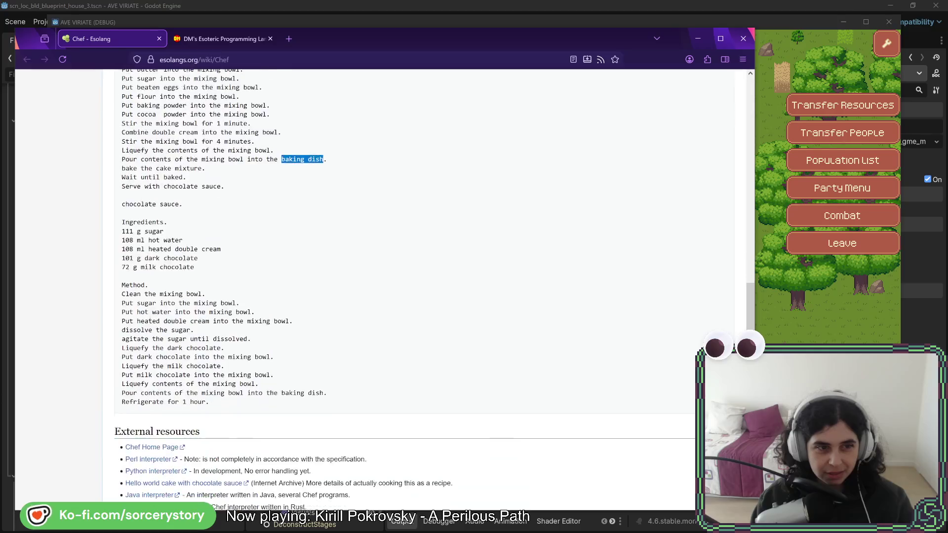
drag(281, 338, 324, 339)
click(309, 326)
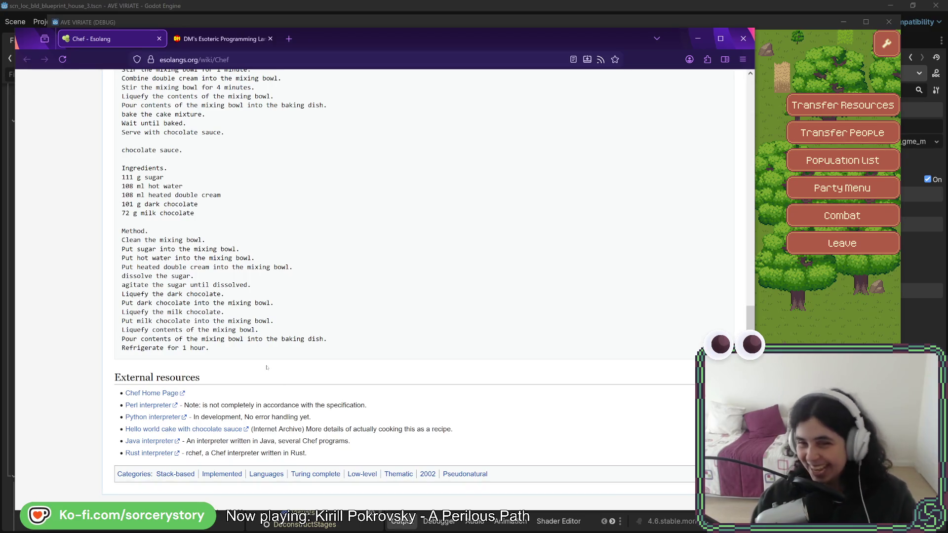
Read the Hello World Souffle sample, highlighting 'basically brute force', then return to the Chef article
scroll(277, 345, up, 6)
scroll(288, 321, up, 3)
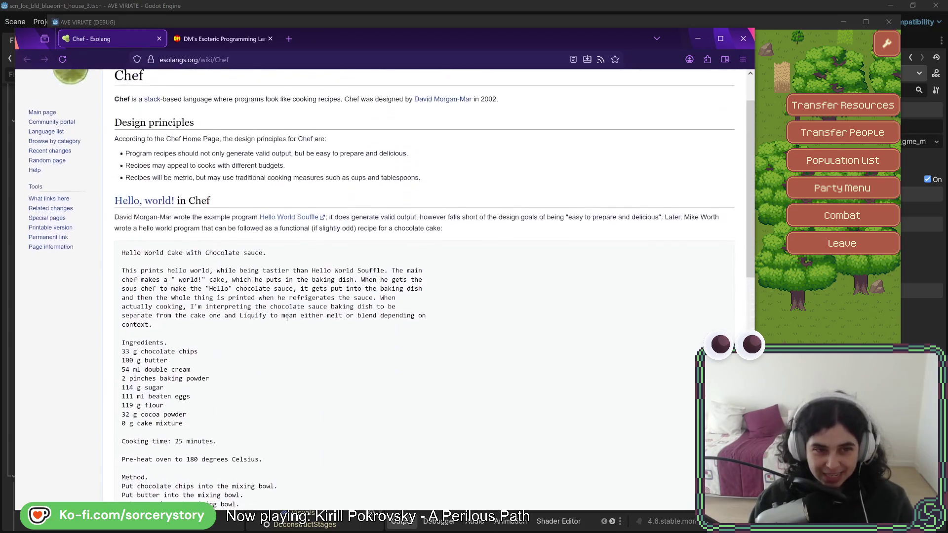
scroll(284, 327, down, 5)
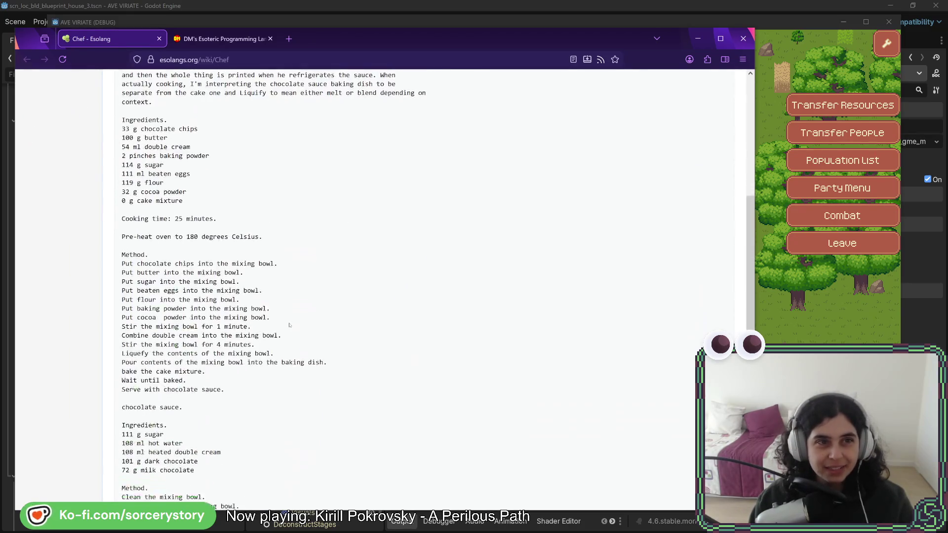
click(211, 38)
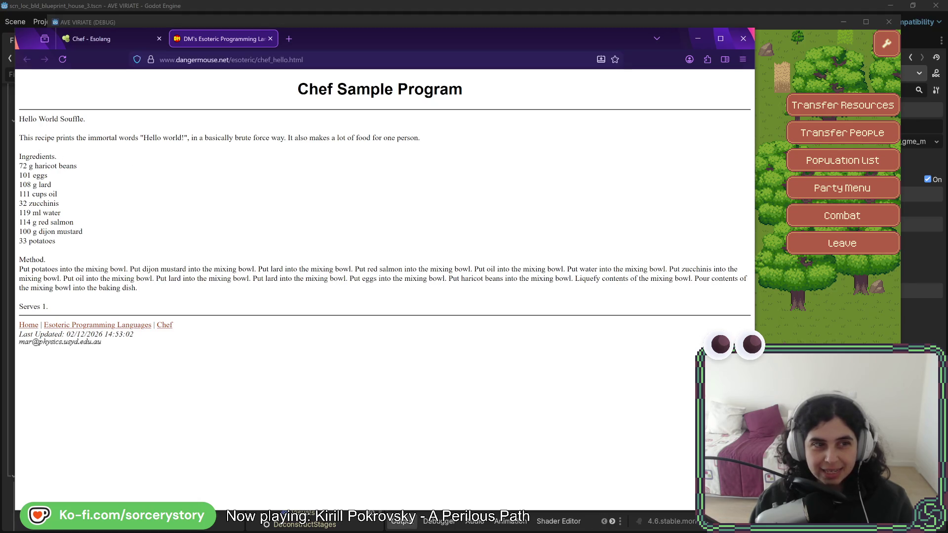
drag(193, 138, 284, 138)
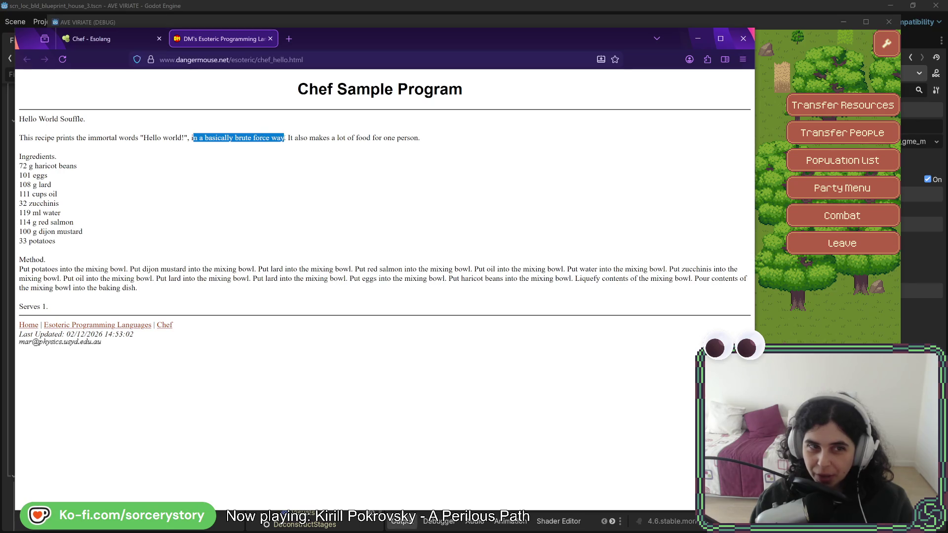
click(260, 173)
drag(191, 138, 284, 137)
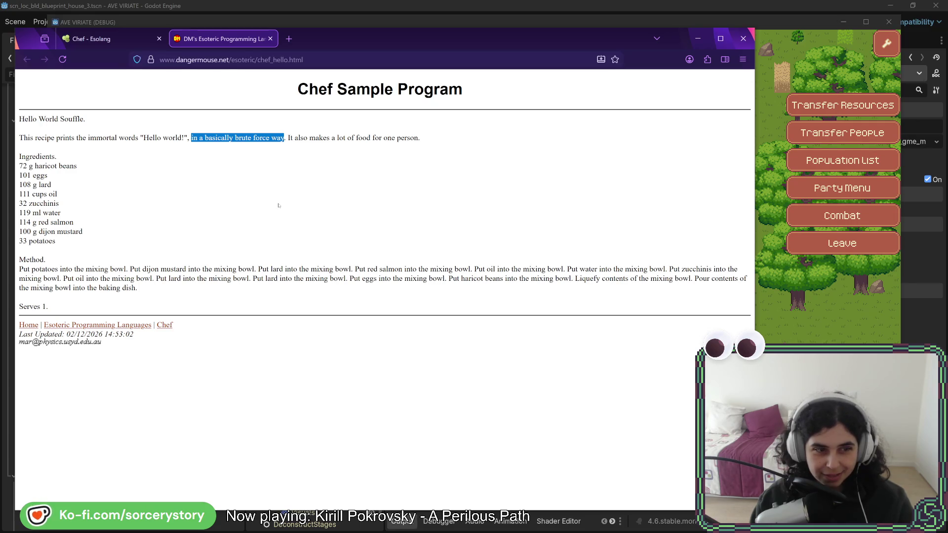
click(107, 44)
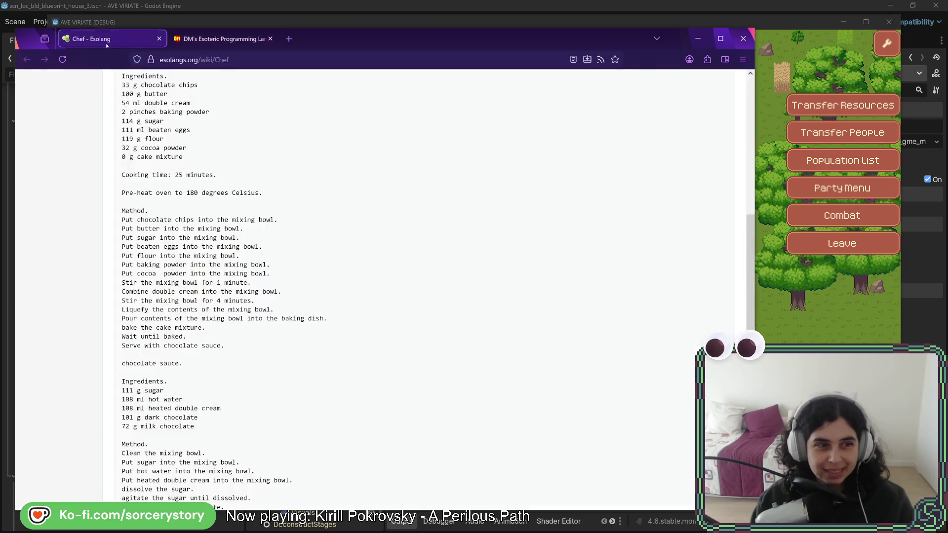
Scroll through the Chef article's cake and chocolate sauce example recipe
scroll(350, 290, down, 4)
scroll(372, 227, up, 2)
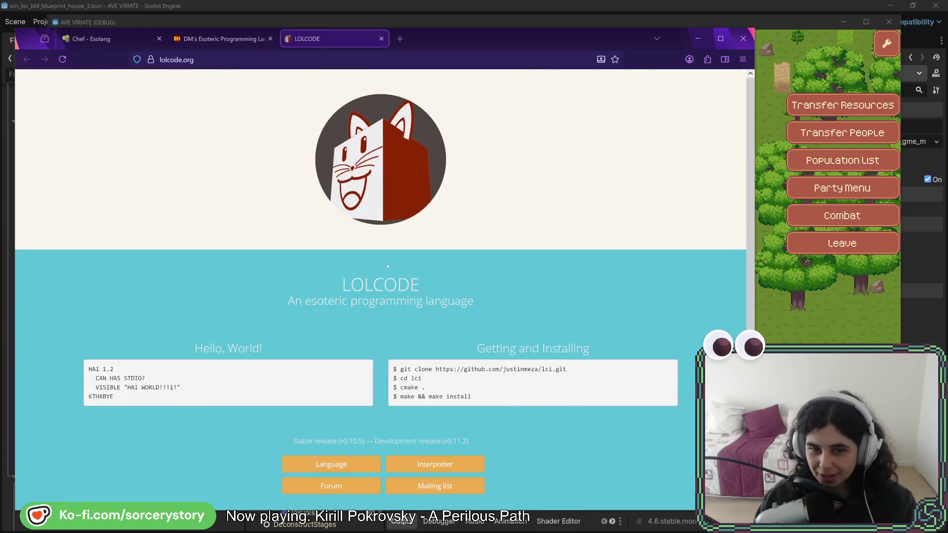
Highlight parts of the LOLCODE Hello World code, including KTHXBYE, then open the Malbolge article in a new tab
drag(98, 378, 183, 390)
click(196, 391)
drag(114, 397, 89, 397)
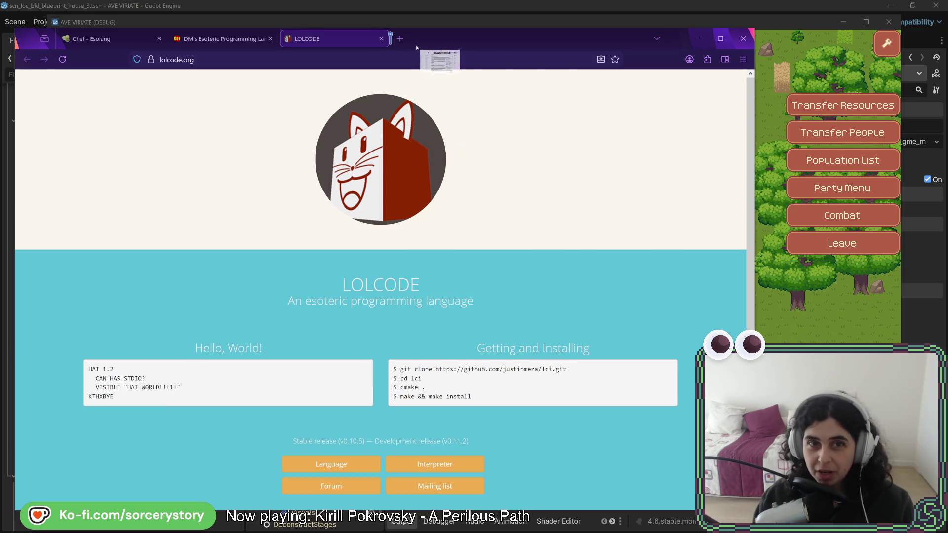
key(ctrl+shift+t)
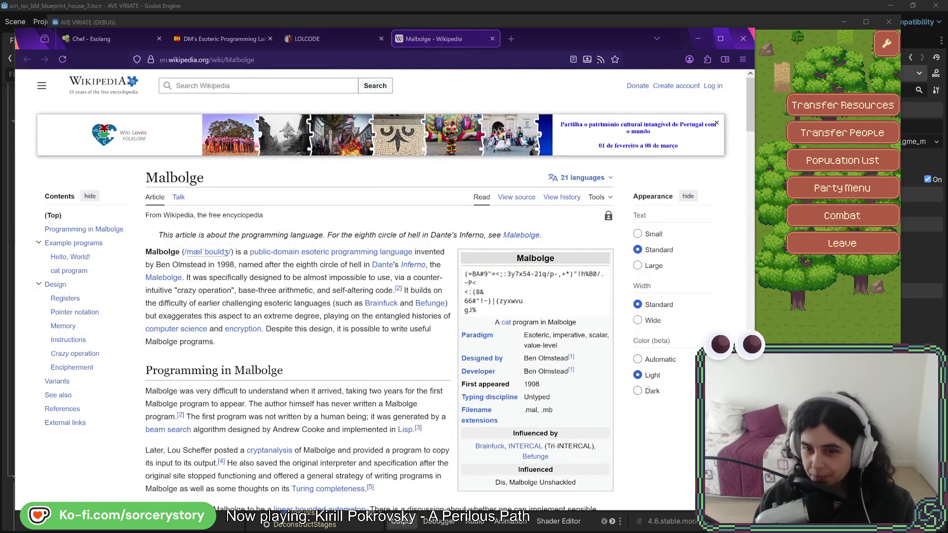
Switch the Malbolge article to dark colours and open the Befunge article in a background tab
click(637, 390)
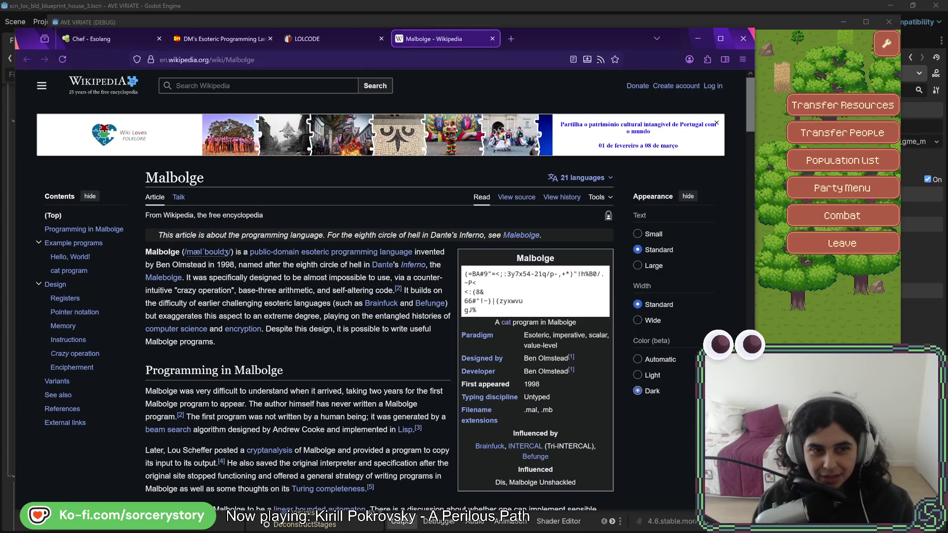
mouse_move(355, 254)
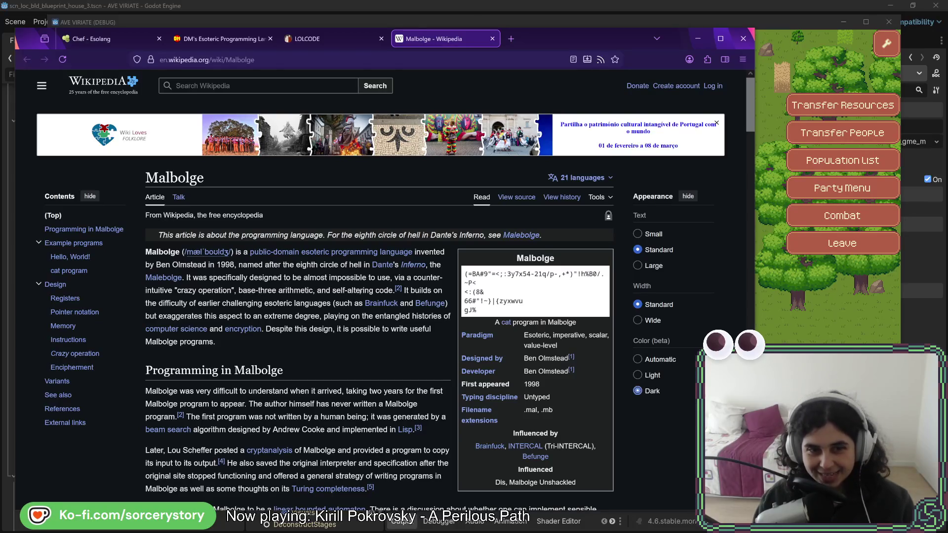
drag(393, 290, 330, 290)
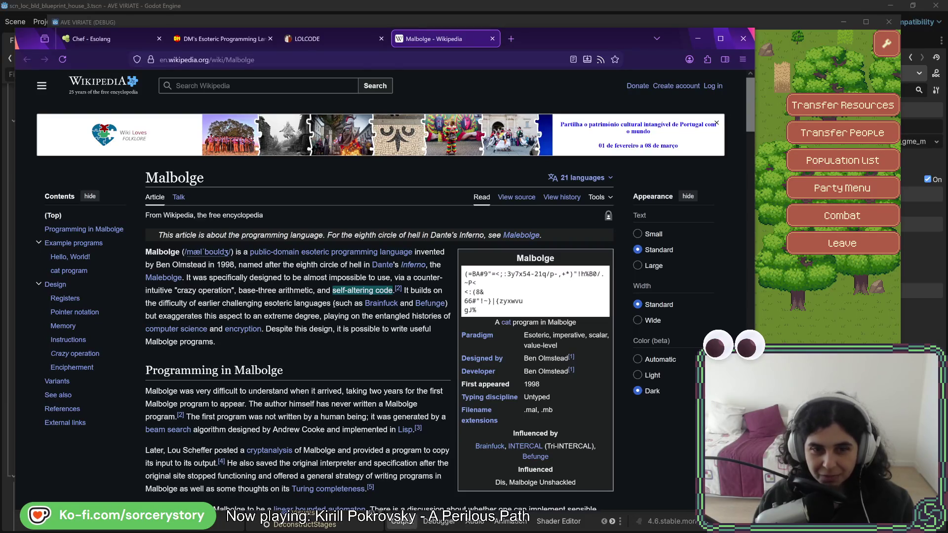
mouse_move(434, 306)
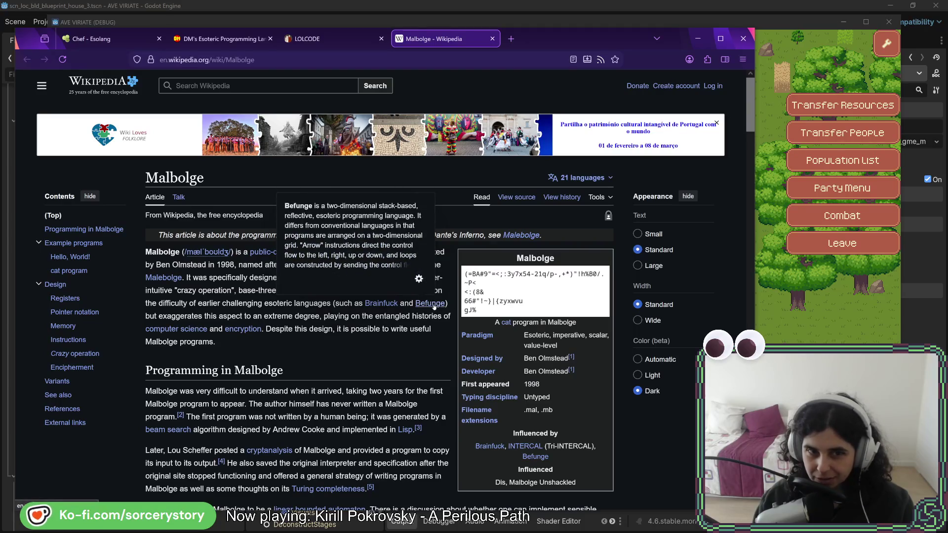
middle_click(434, 306)
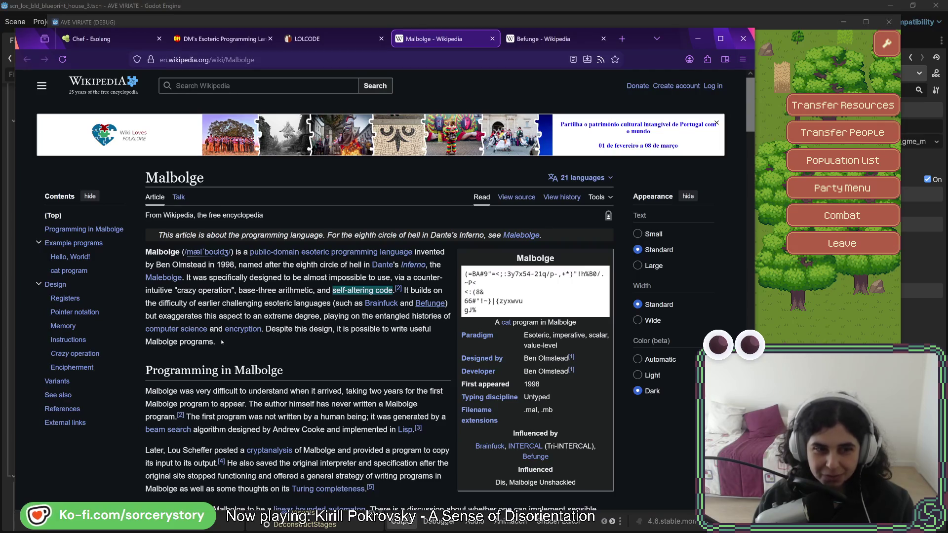
Select the Malbolge Hello World code line under Example programs, then deselect it
scroll(361, 223, down, 8)
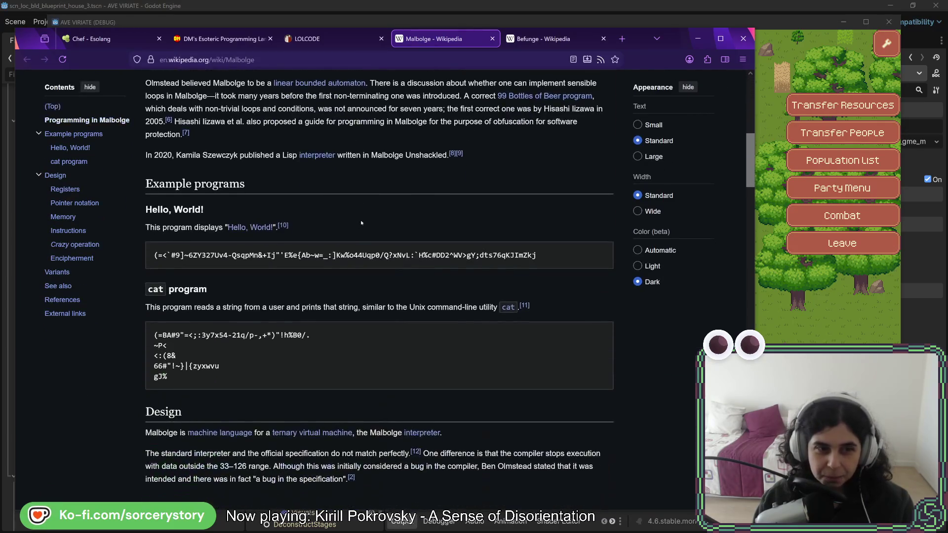
drag(538, 257, 156, 255)
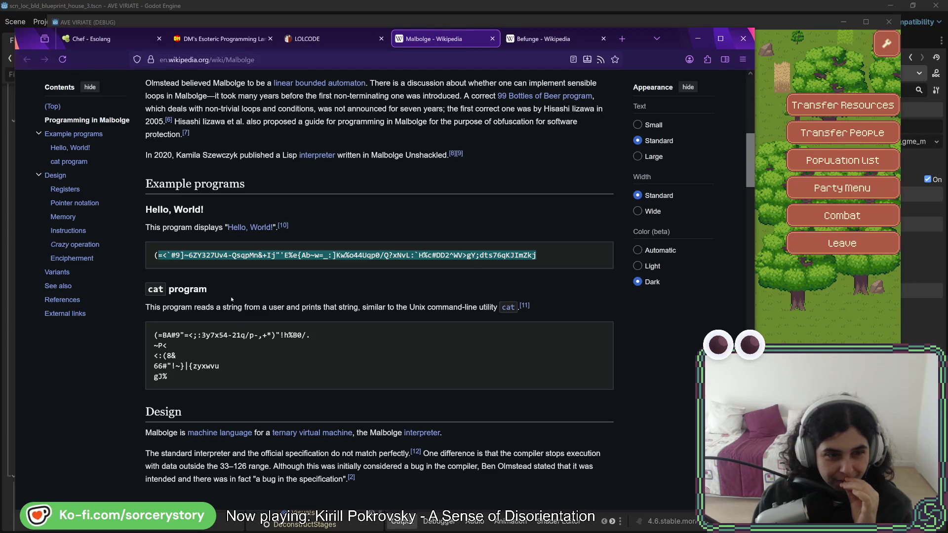
click(188, 257)
drag(160, 255, 524, 255)
click(525, 255)
Read the Design section, highlighting registers a, c, d and the accumulator definition
scroll(389, 279, down, 1)
scroll(389, 280, down, 3)
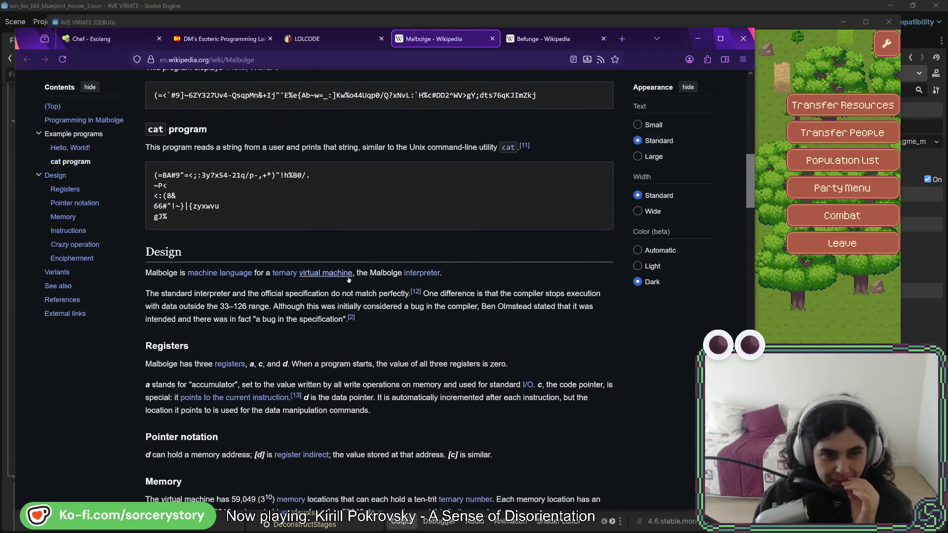
scroll(316, 282, down, 1)
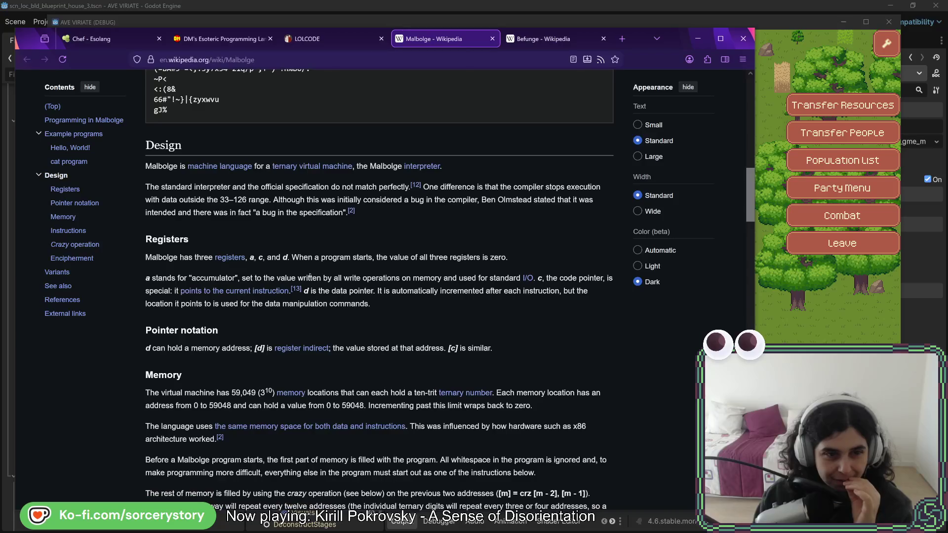
drag(250, 257, 289, 257)
click(289, 261)
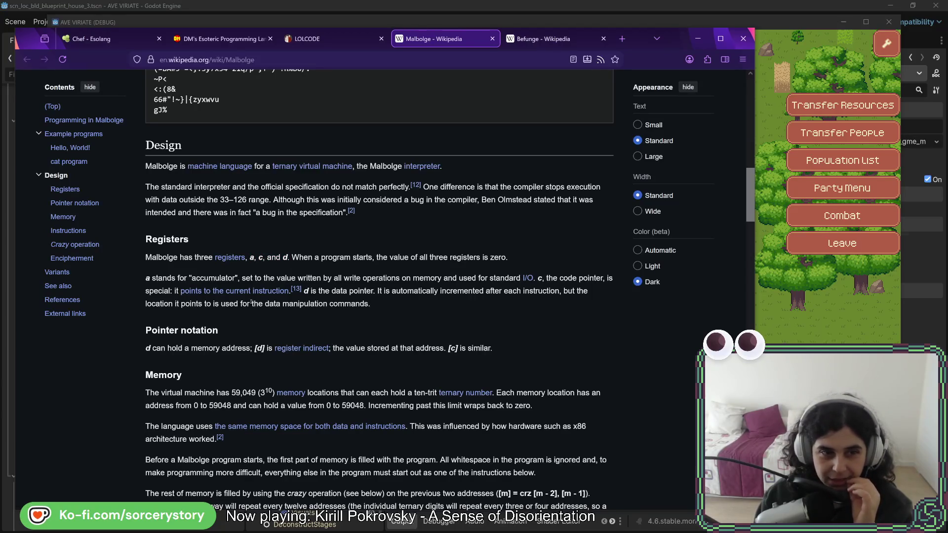
drag(145, 278, 238, 278)
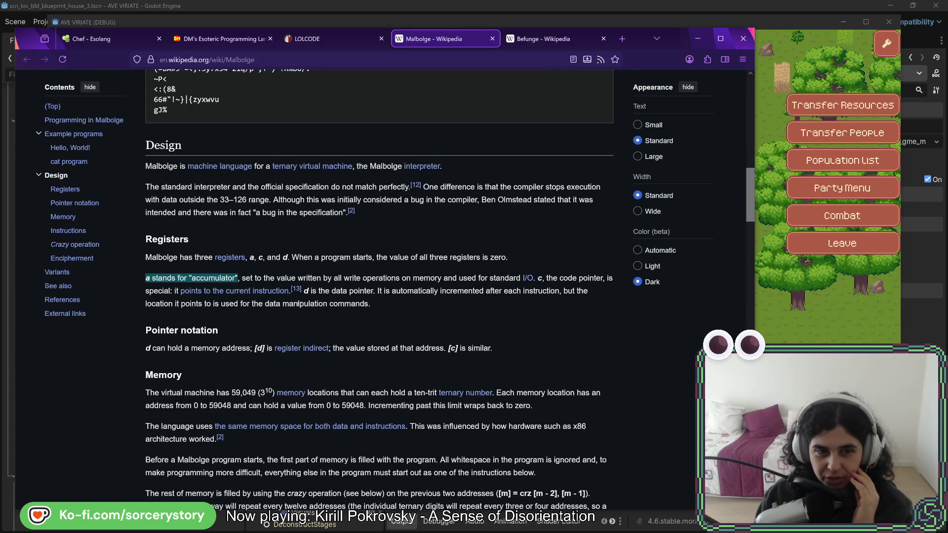
click(382, 306)
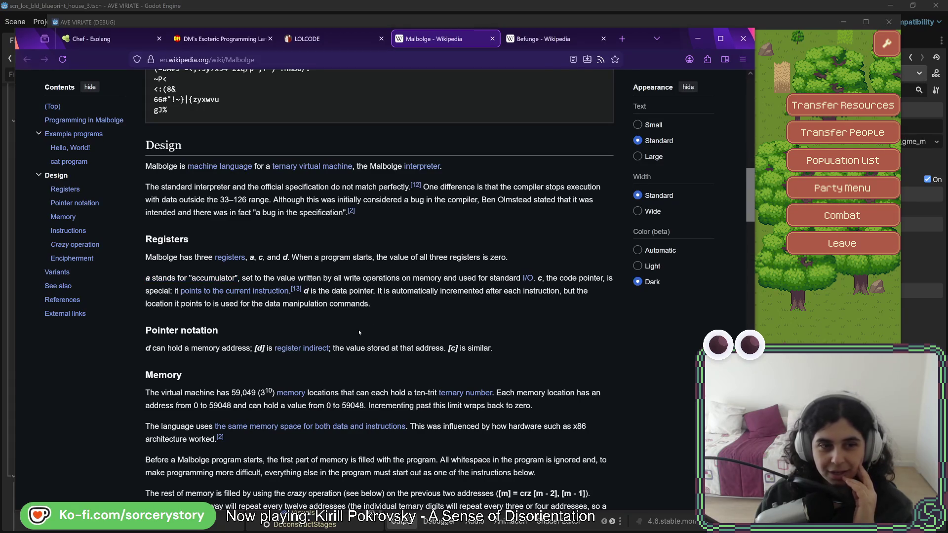
scroll(389, 305, down, 2)
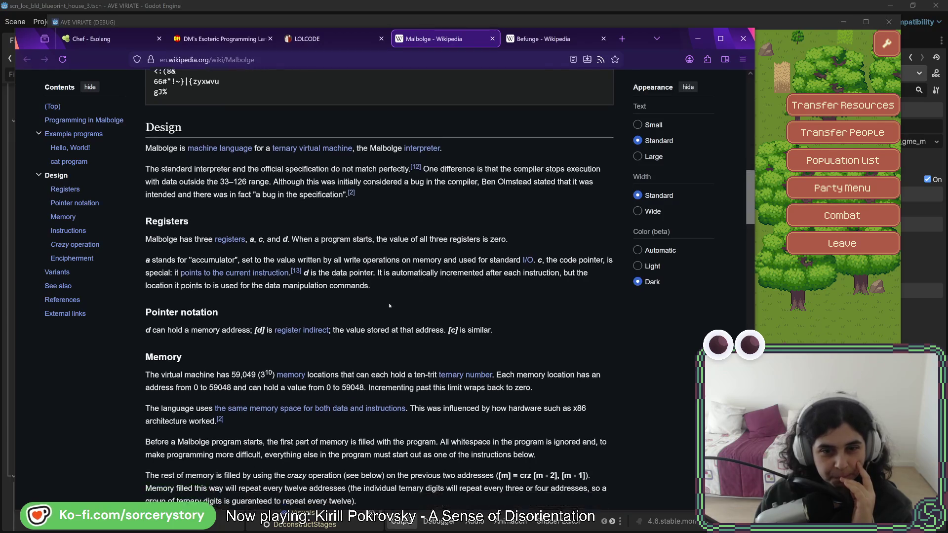
Scroll down to the Malbolge cipher cycles and highlight the first number cycle
scroll(388, 302, down, 6)
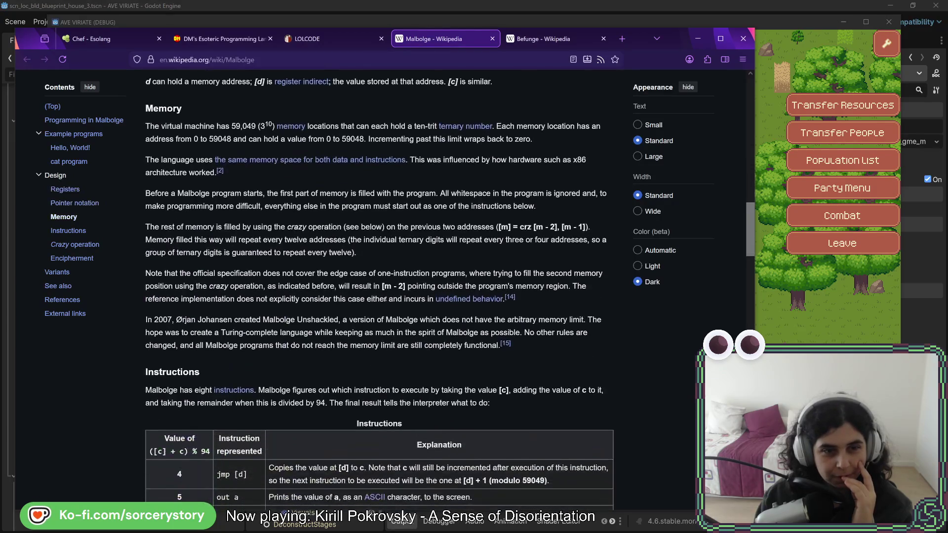
scroll(384, 297, down, 1)
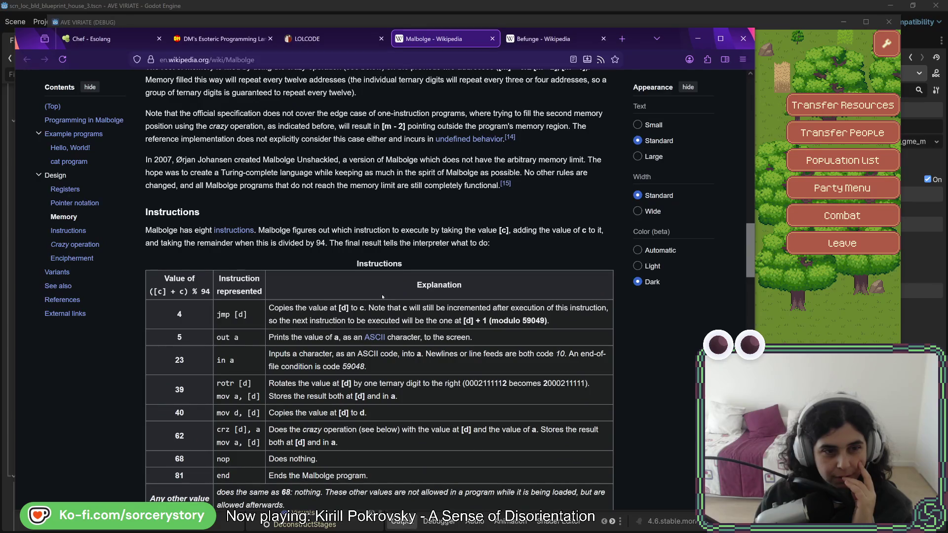
scroll(383, 296, down, 2)
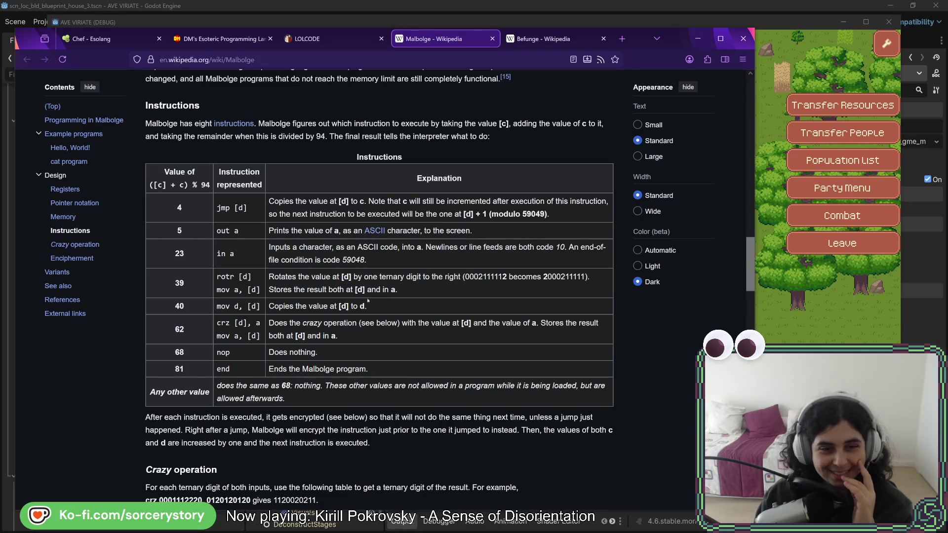
scroll(338, 306, down, 2)
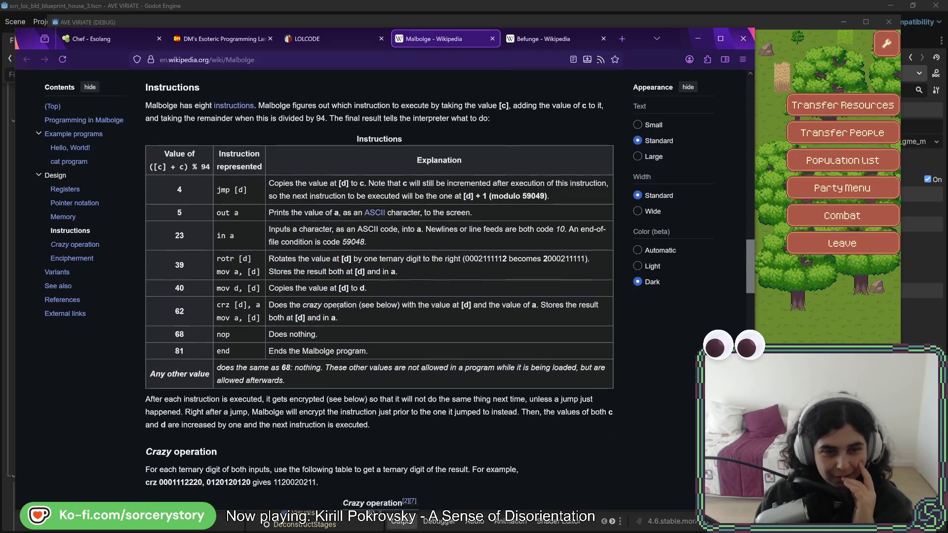
scroll(336, 305, down, 2)
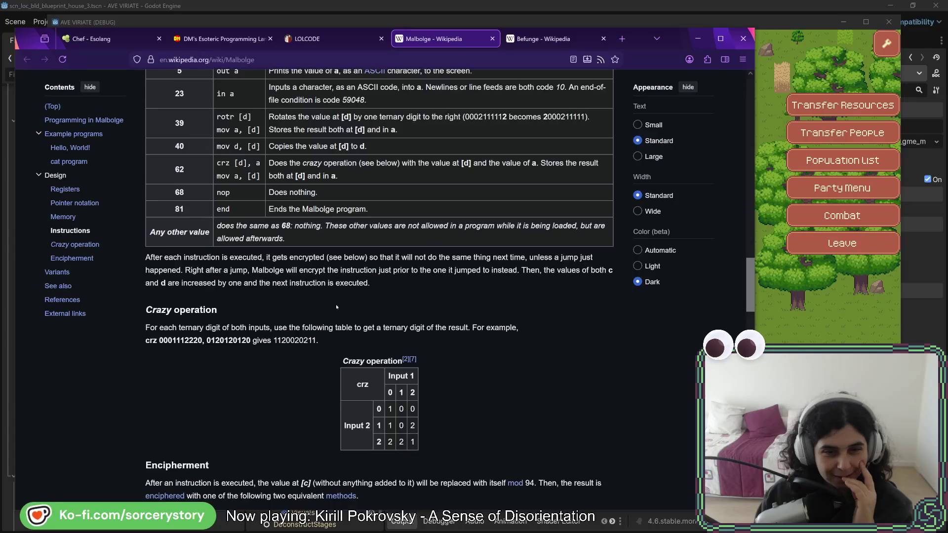
scroll(334, 304, down, 3)
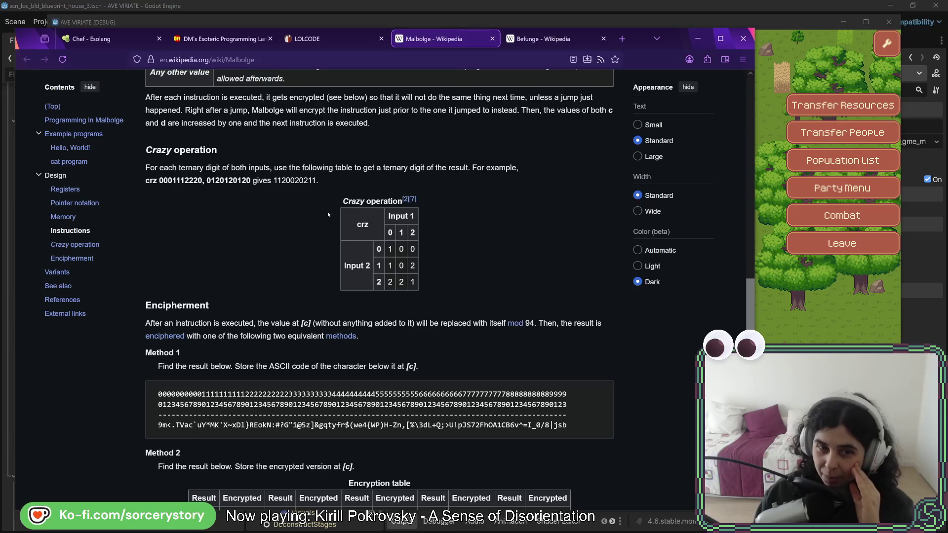
scroll(318, 210, down, 2)
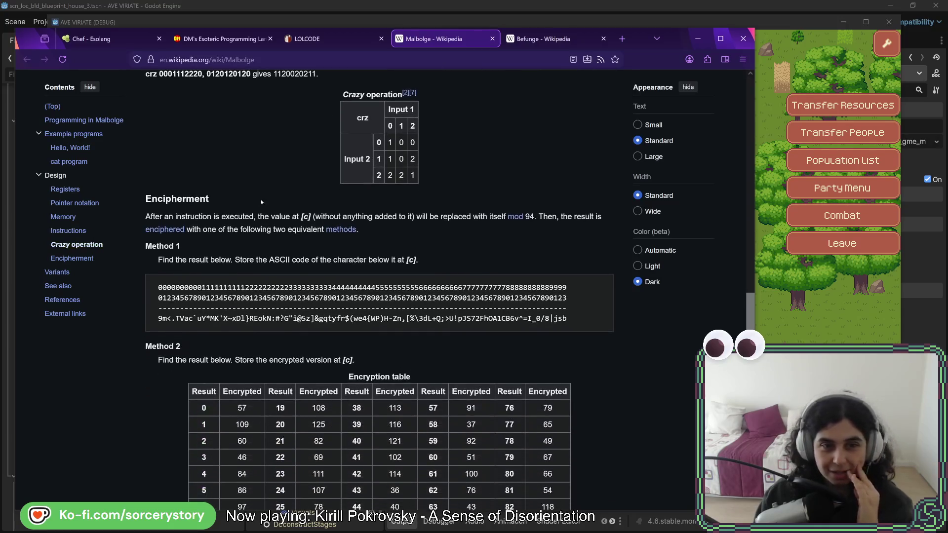
scroll(255, 203, down, 4)
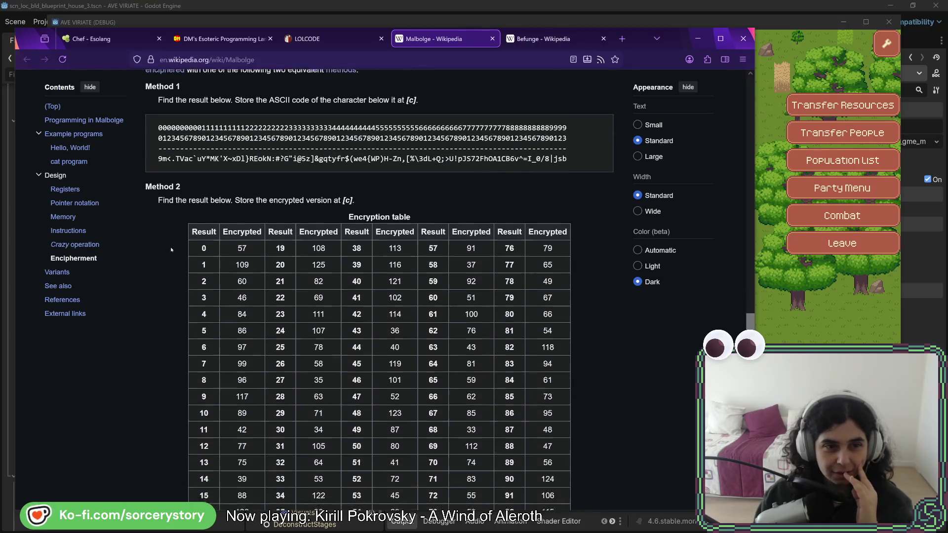
scroll(169, 248, down, 4)
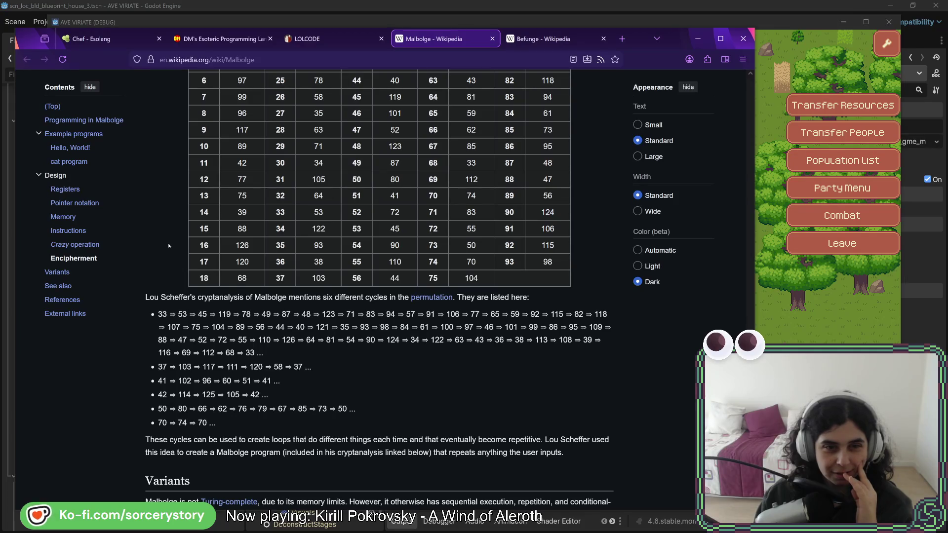
scroll(168, 245, down, 1)
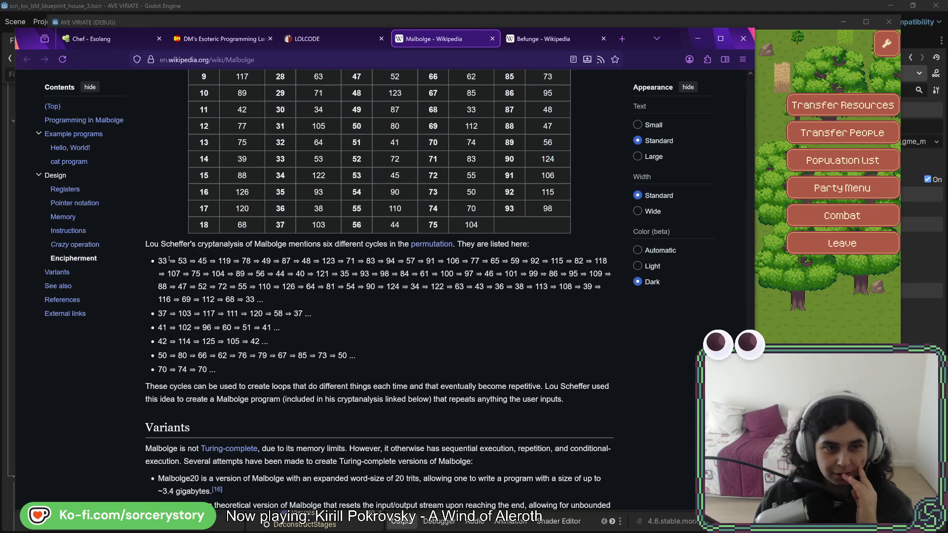
mouse_move(157, 260)
mouse_down()
mouse_move(610, 274)
mouse_move(285, 287)
mouse_move(277, 301)
mouse_up()
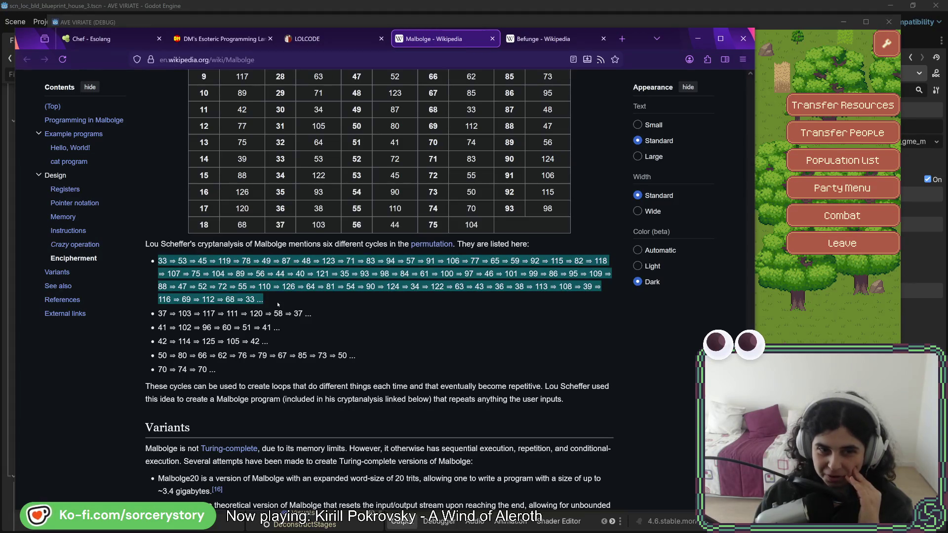
click(277, 302)
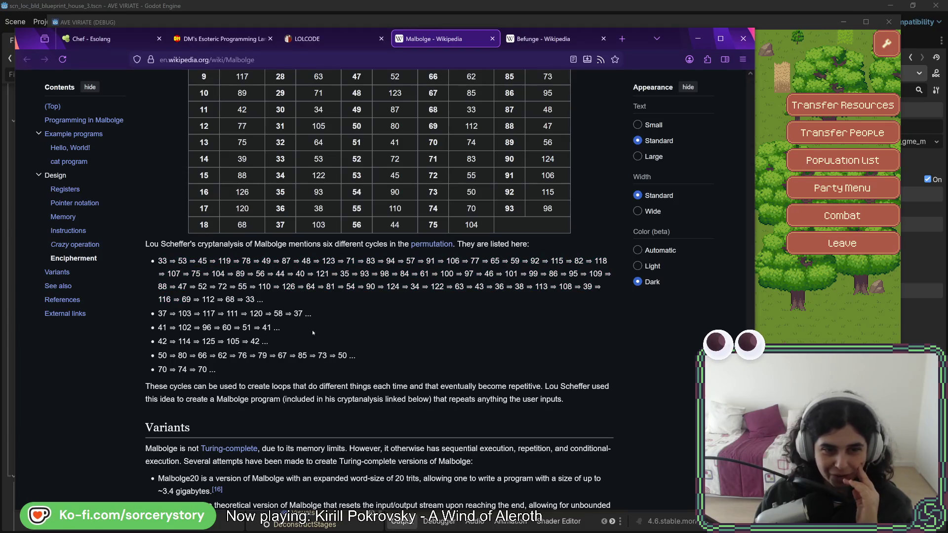
Scroll through the remaining Malbolge variants, then switch to the Befunge - Wikipedia tab
scroll(312, 333, down, 3)
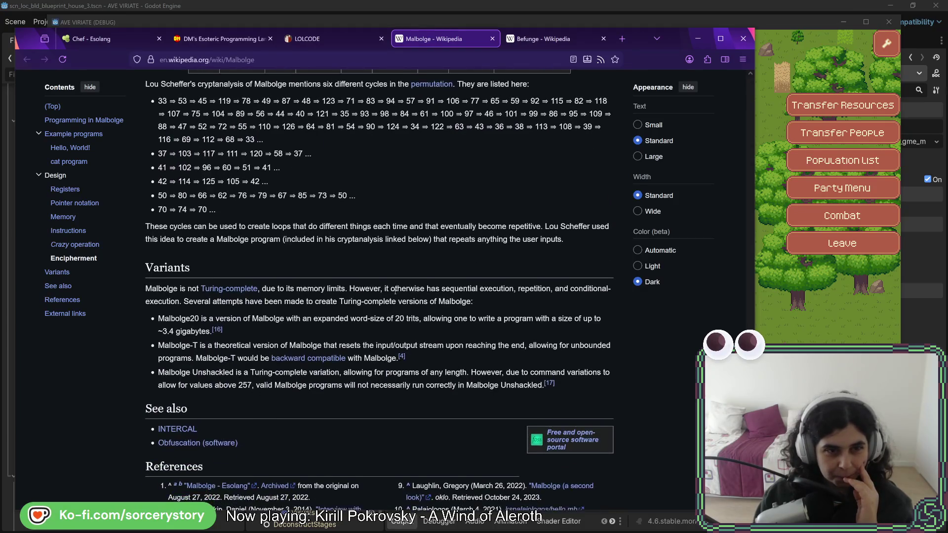
scroll(300, 228, up, 3)
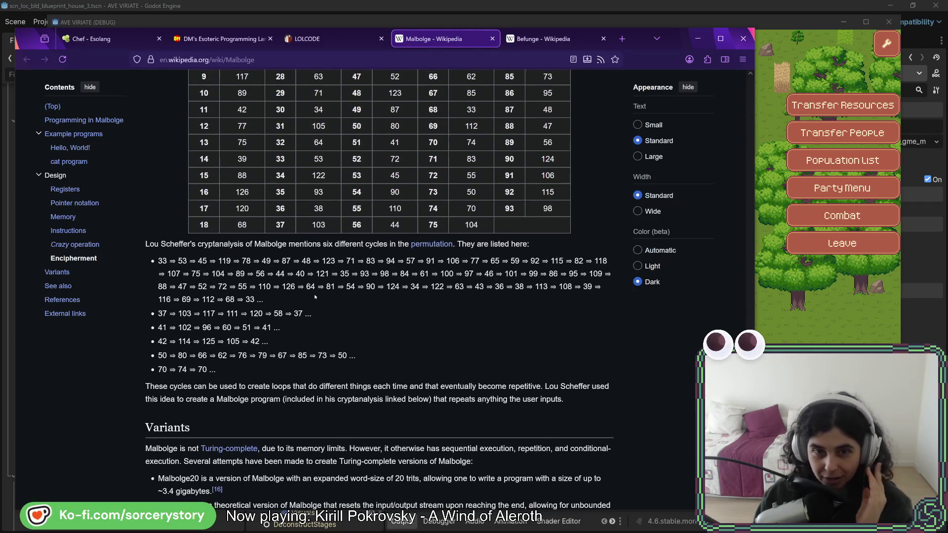
scroll(377, 311, down, 1)
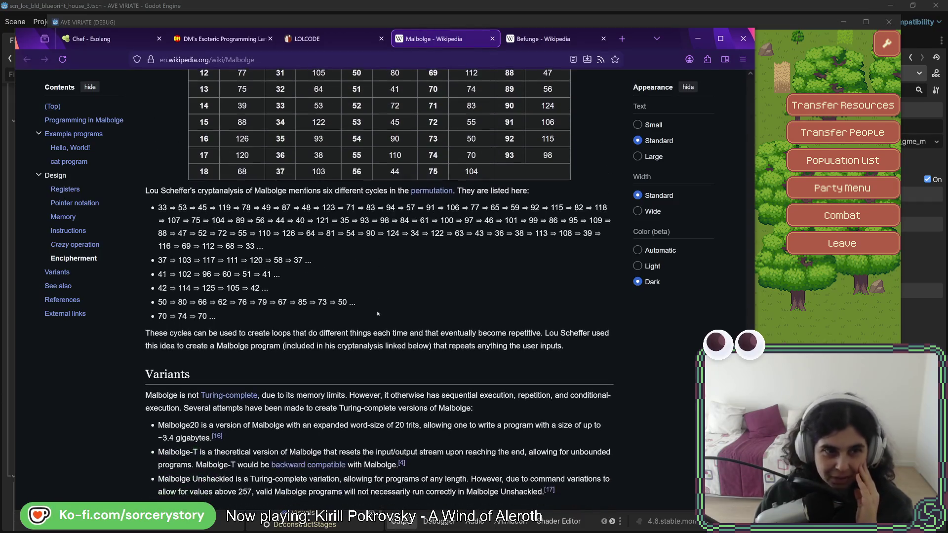
scroll(374, 310, down, 1)
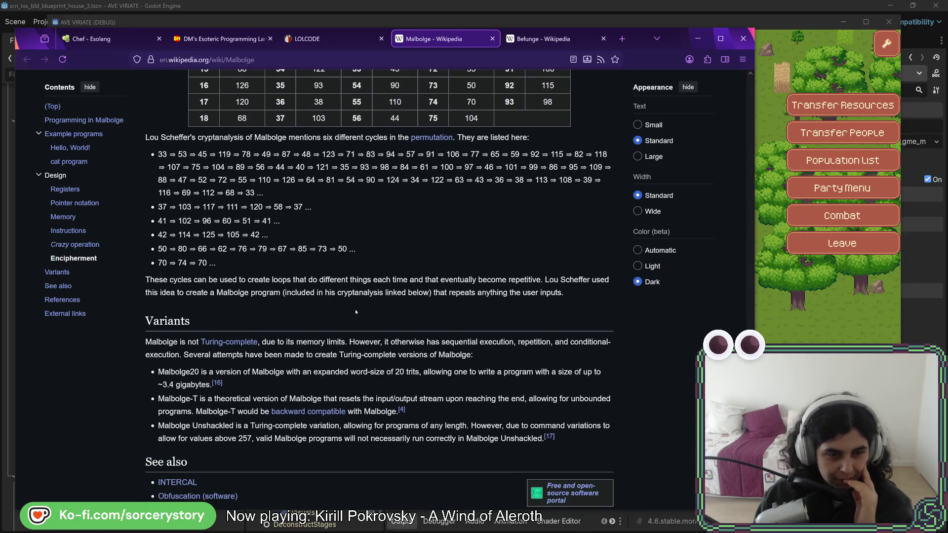
scroll(356, 312, down, 1)
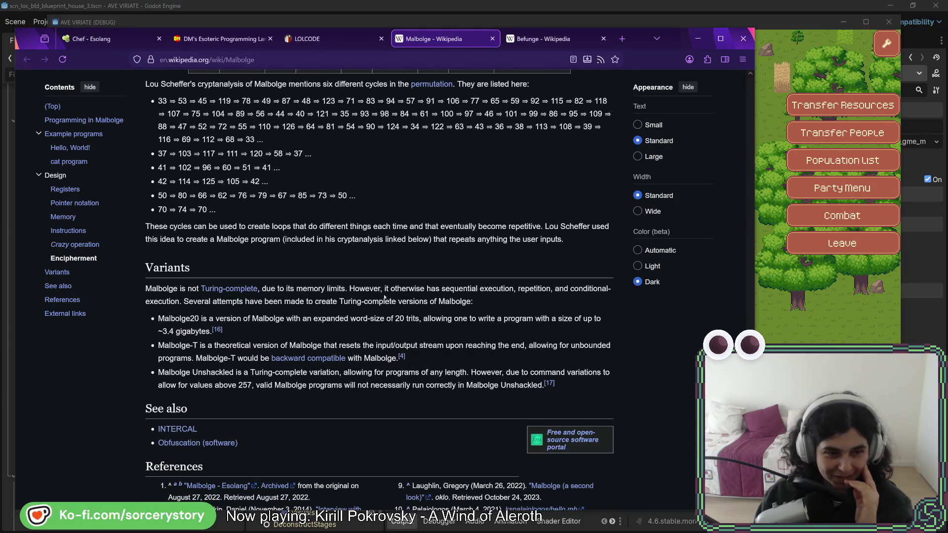
scroll(385, 297, down, 2)
scroll(385, 297, up, 4)
click(549, 40)
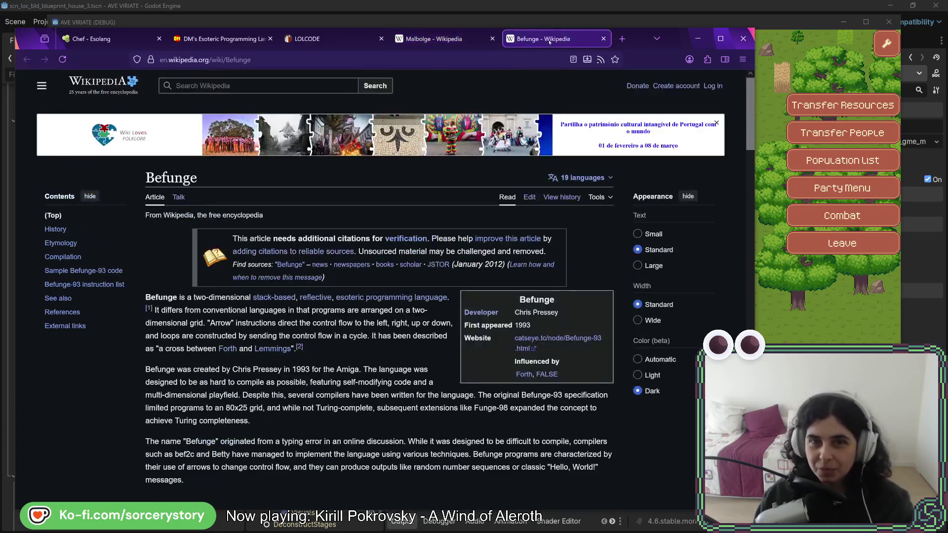
Browse the Befunge-93 sample code, highlighting the Hello strings, then move the browser aside to reveal the game
scroll(359, 233, down, 1)
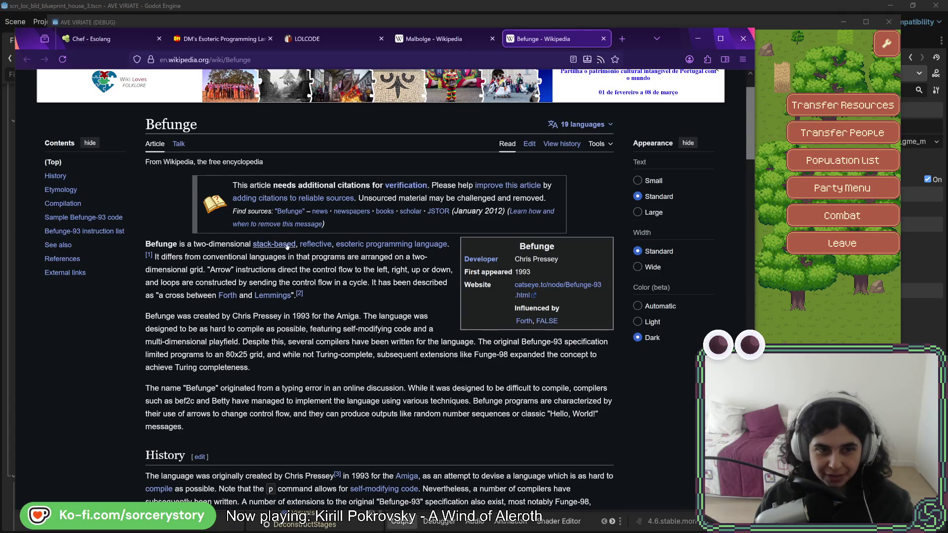
scroll(349, 273, down, 15)
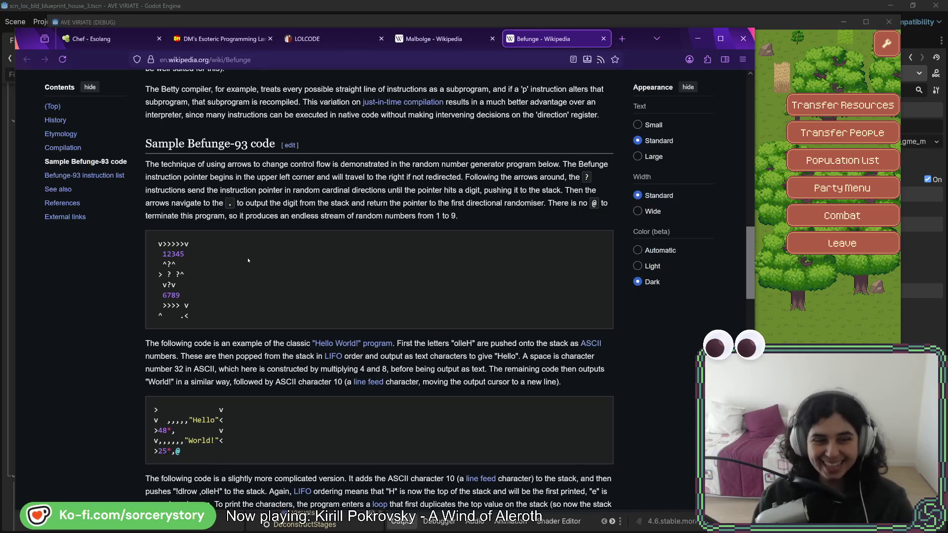
mouse_move(190, 419)
mouse_down()
mouse_move(216, 419)
mouse_move(217, 440)
mouse_move(195, 421)
mouse_move(219, 445)
mouse_up()
click(245, 437)
click(246, 445)
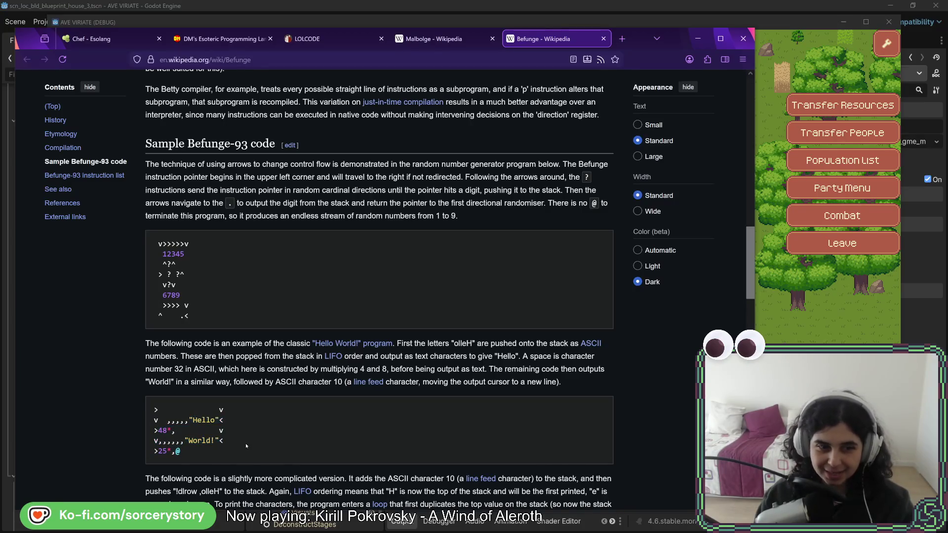
scroll(289, 274, down, 3)
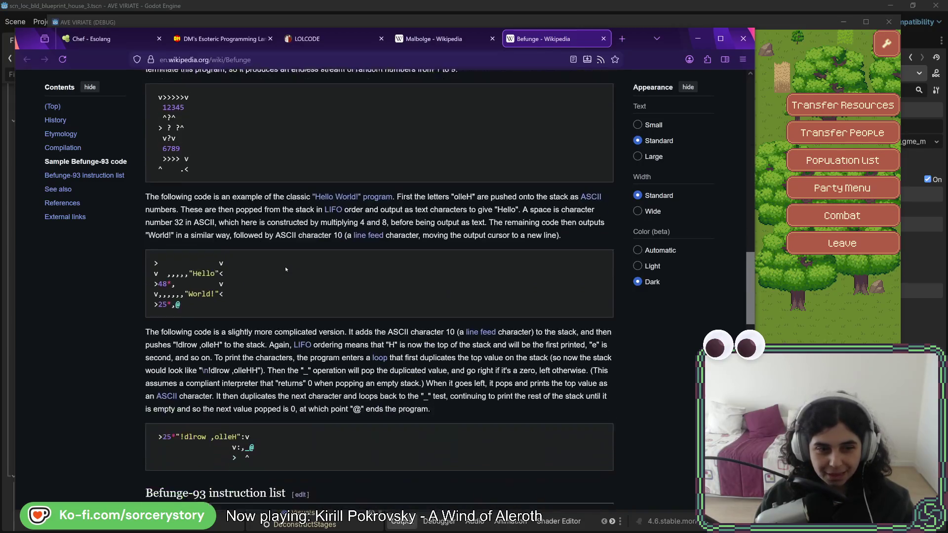
drag(249, 424, 171, 420)
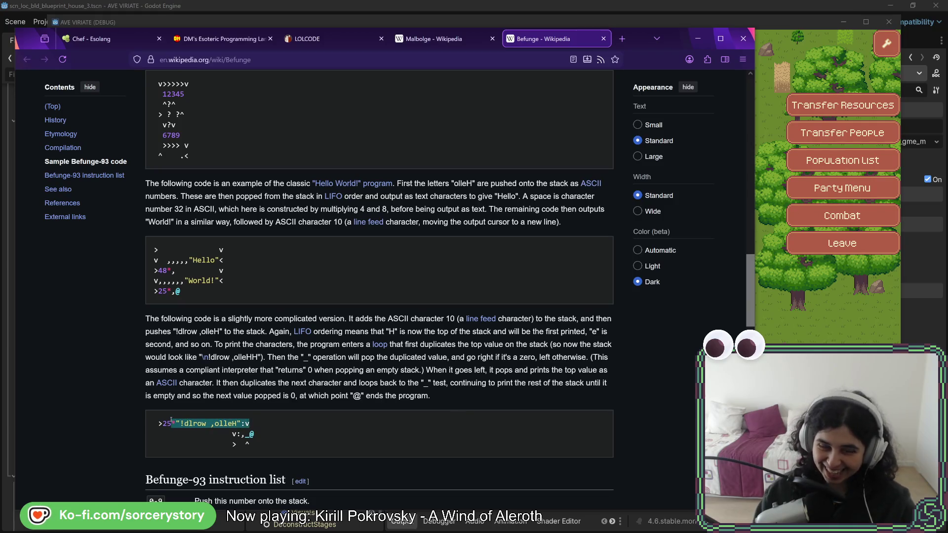
click(286, 422)
scroll(319, 385, down, 10)
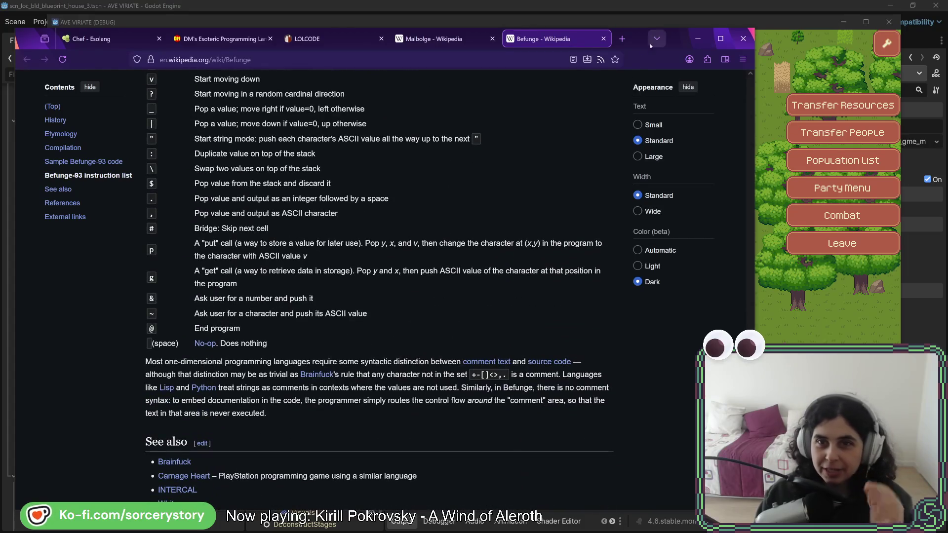
drag(648, 43, 947, 49)
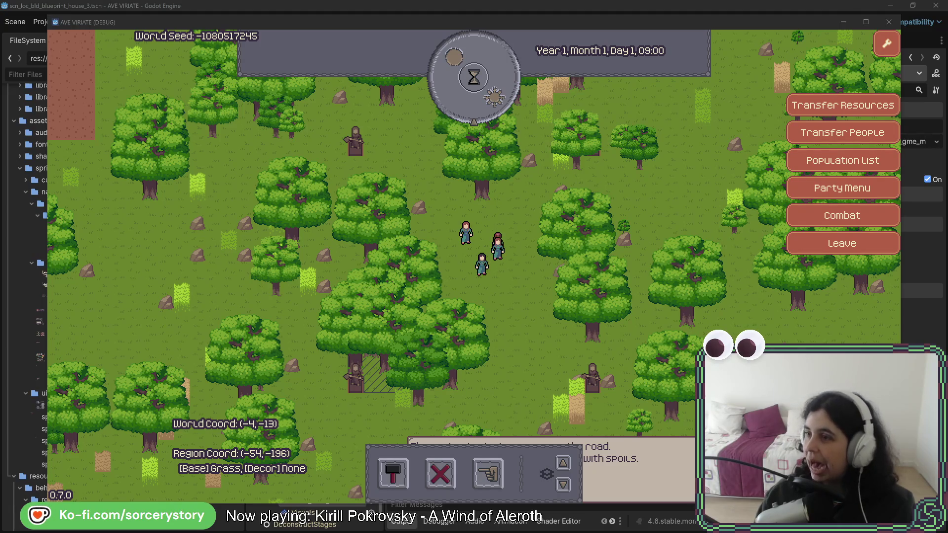
Bring Firefox with the Chef - Esolang page back in front of the game
key(alt+Tab)
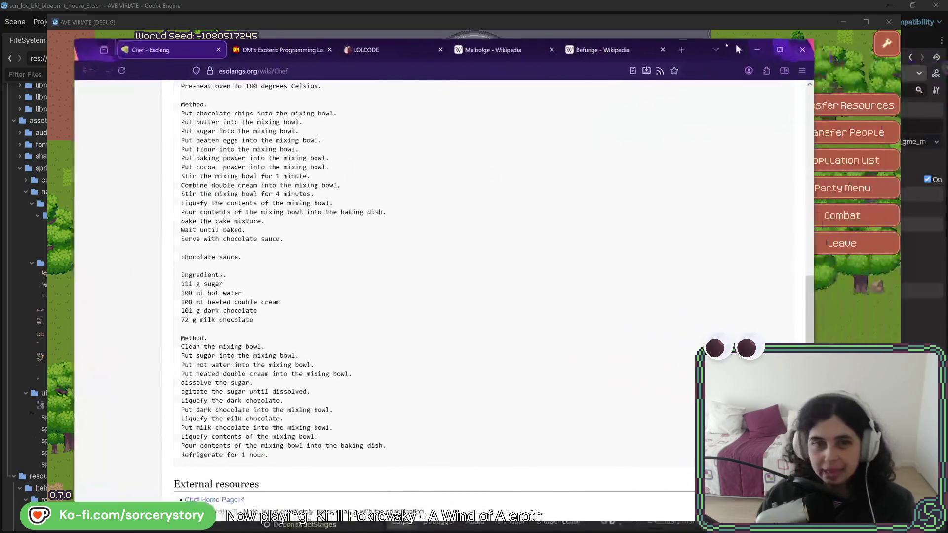
drag(111, 231, 221, 230)
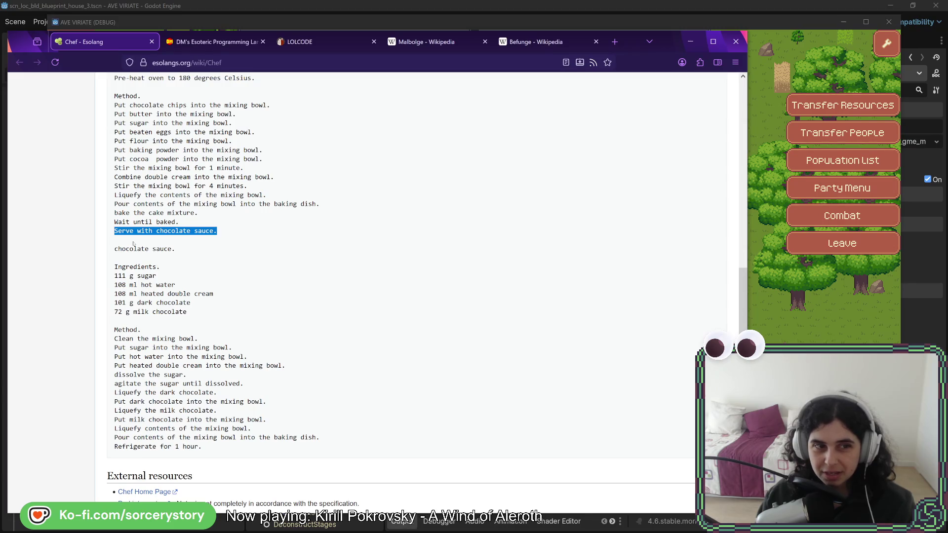
mouse_move(116, 249)
mouse_down()
mouse_move(175, 249)
mouse_move(266, 419)
mouse_move(202, 447)
mouse_up()
drag(113, 231, 219, 231)
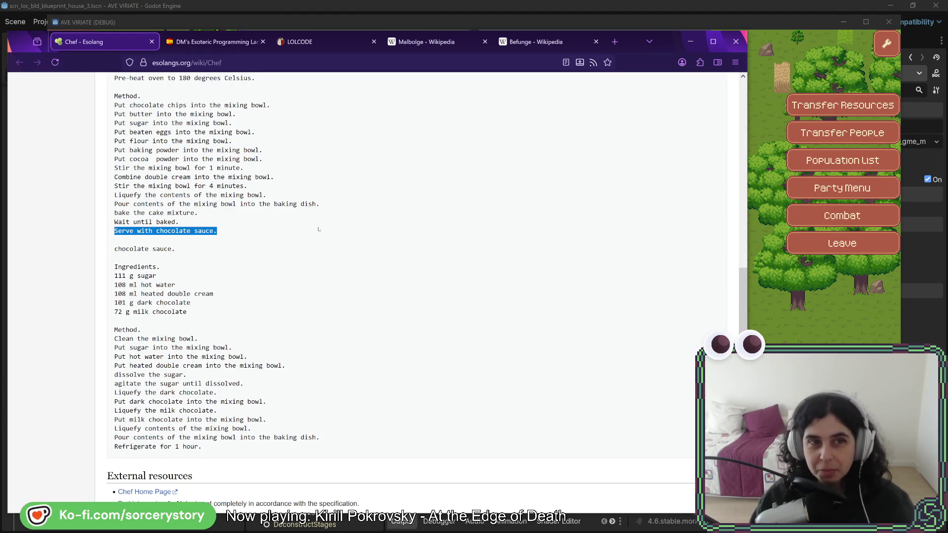
scroll(321, 267, up, 10)
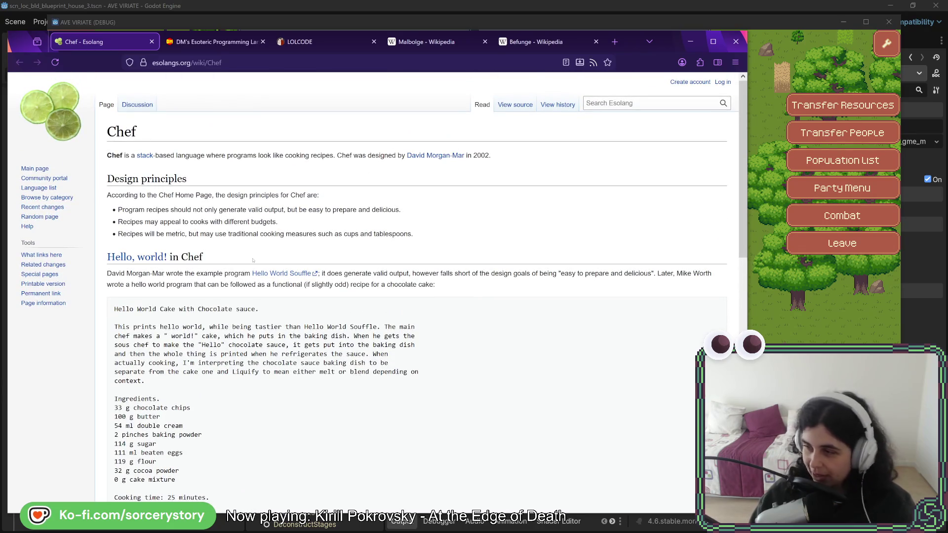
scroll(252, 260, down, 6)
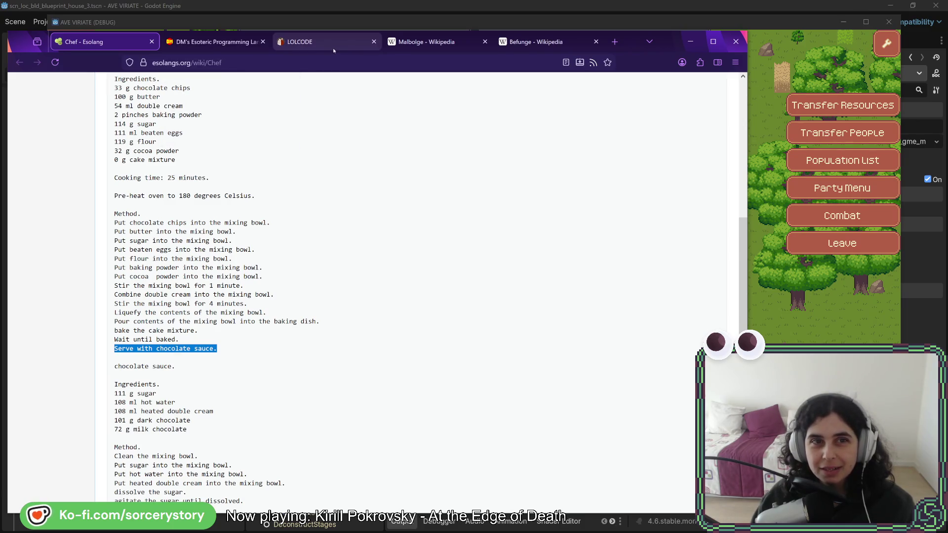
key(ctrl+3)
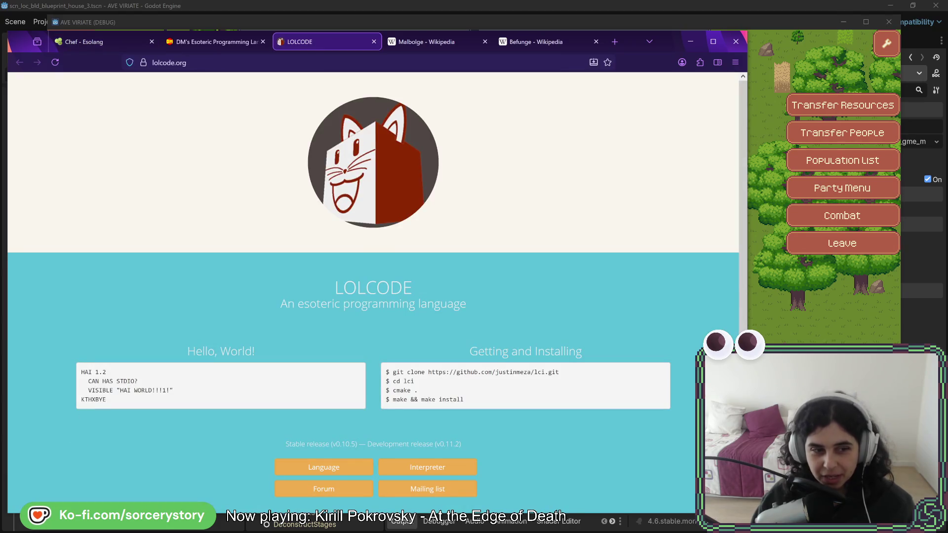
drag(88, 372, 105, 400)
click(320, 356)
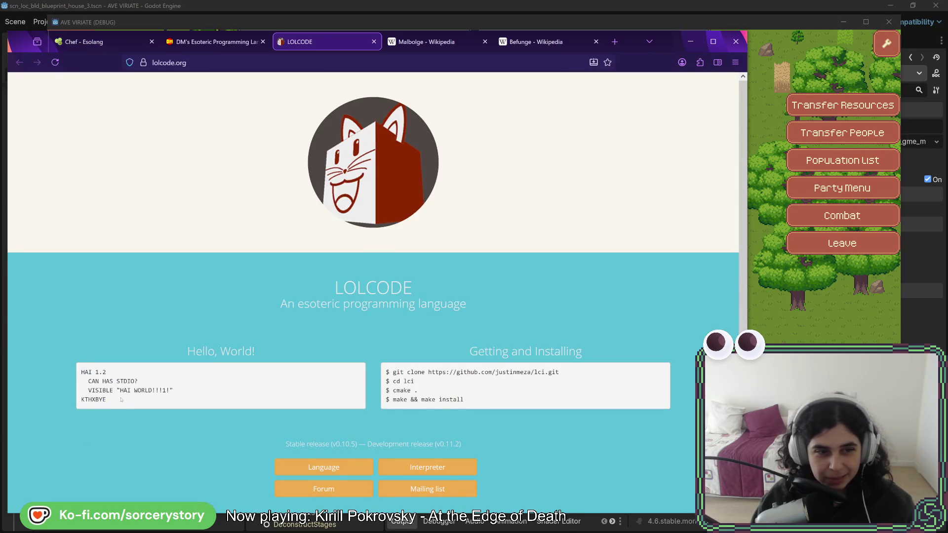
scroll(320, 356, down, 3)
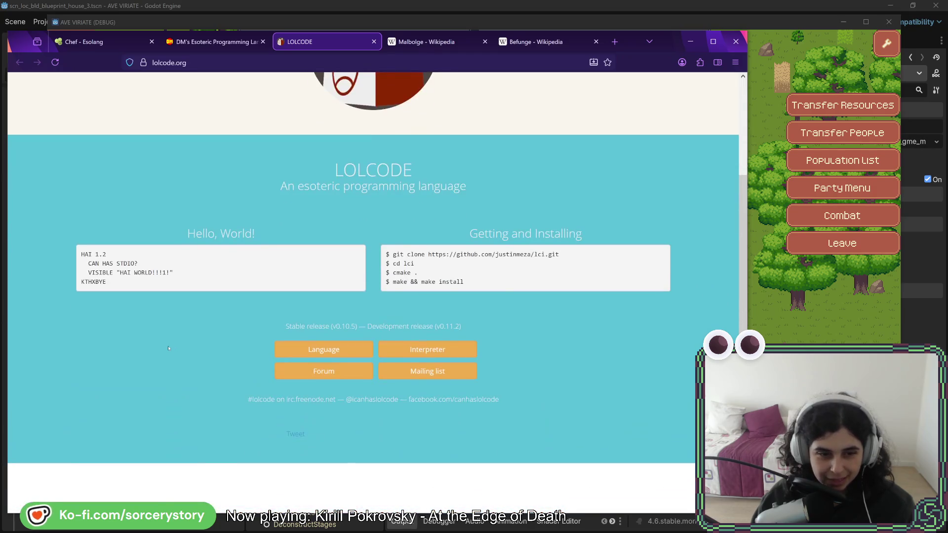
scroll(169, 348, up, 1)
scroll(168, 348, up, 3)
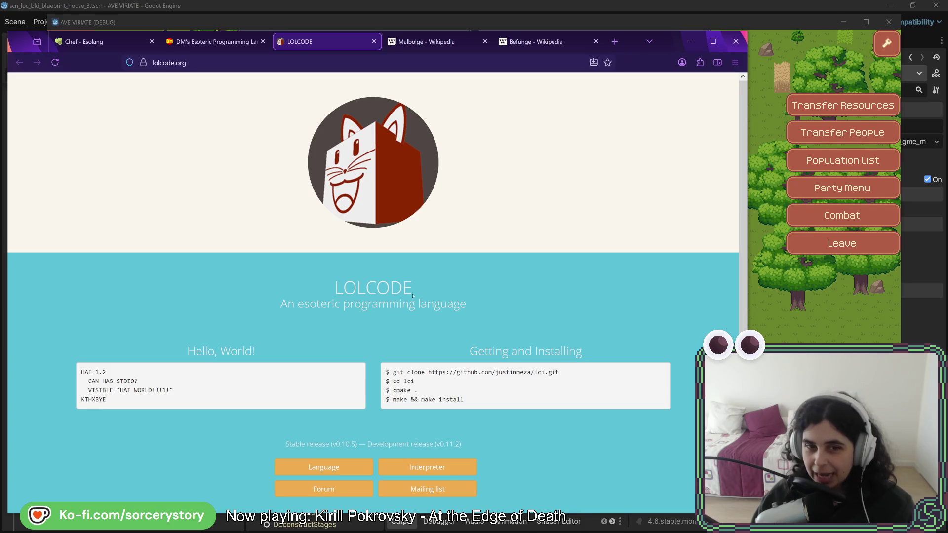
click(98, 42)
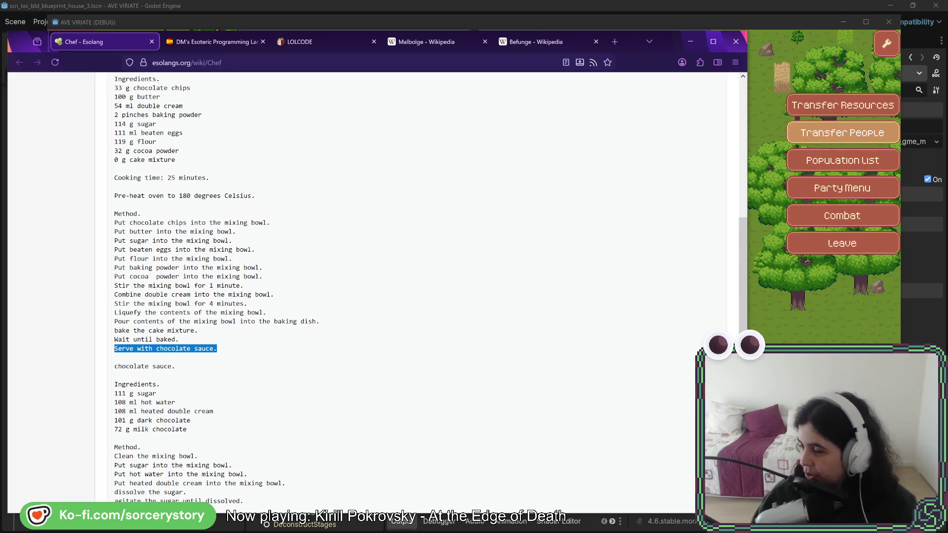
Switch to the Malbolge article and scroll to its Example programs section
click(390, 41)
scroll(383, 232, up, 10)
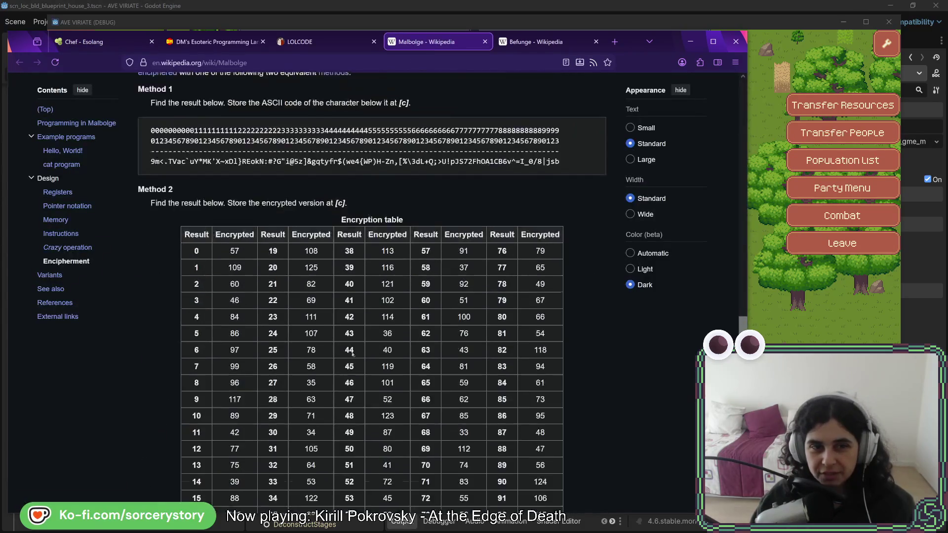
scroll(410, 241, down, 7)
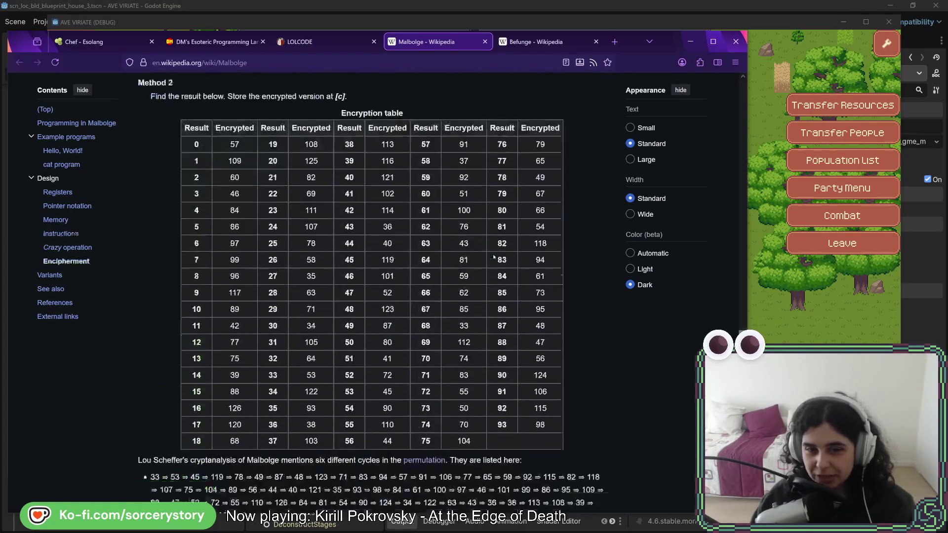
scroll(472, 305, up, 15)
scroll(473, 306, up, 15)
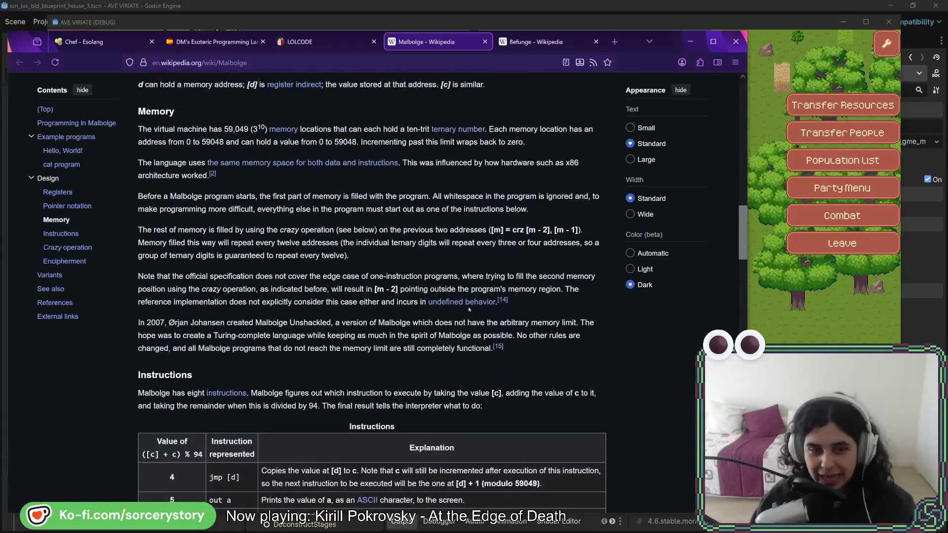
scroll(218, 325, down, 2)
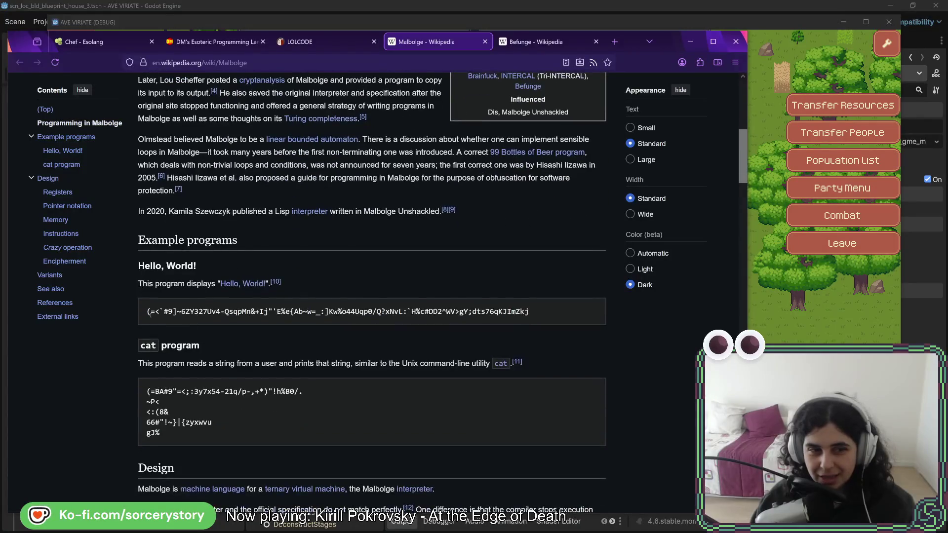
Select the whole Hello, World! code line, then move the browser aside to reveal the game
drag(146, 311, 544, 313)
click(545, 312)
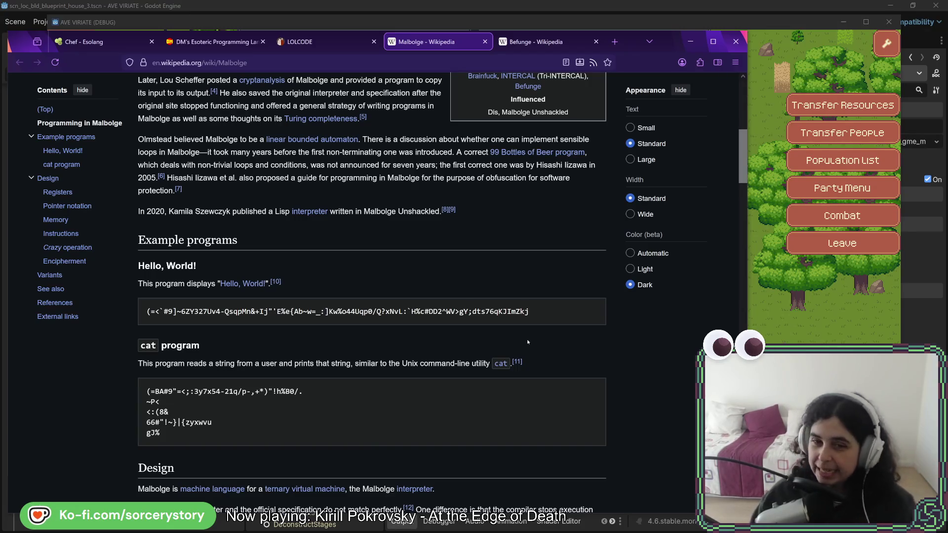
drag(536, 315, 142, 317)
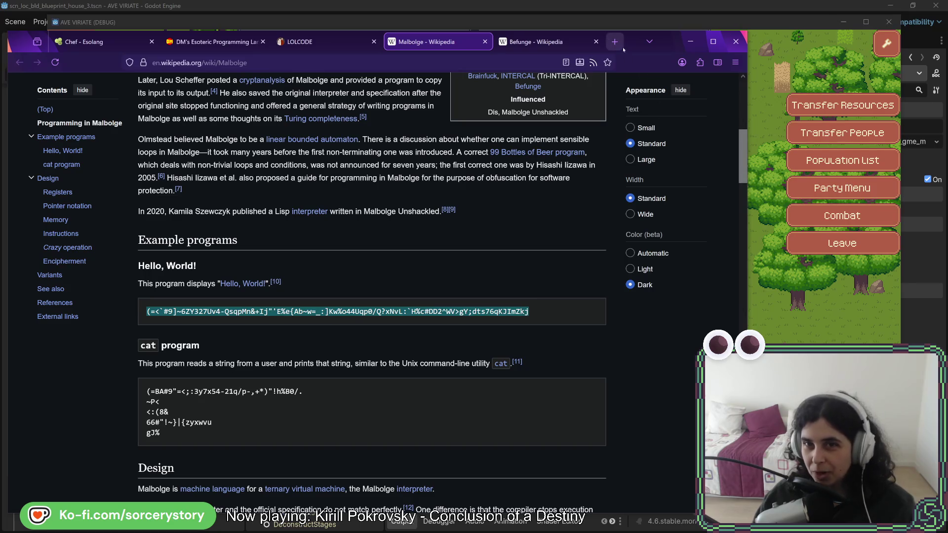
drag(633, 42, 947, 84)
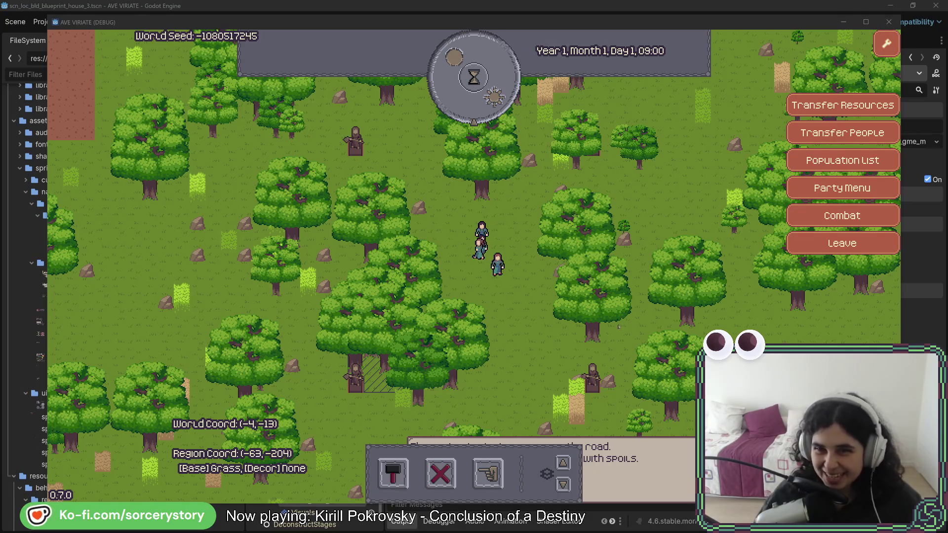
Bring the running AVE VIRIATE game window to the front, above Firefox
click(744, 22)
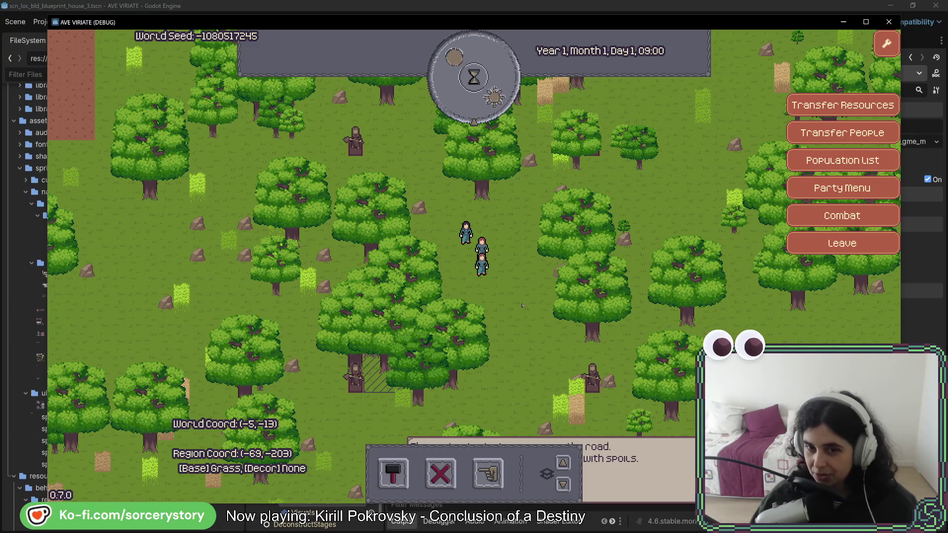
Pan the game map right across the forest around the party
key(d)
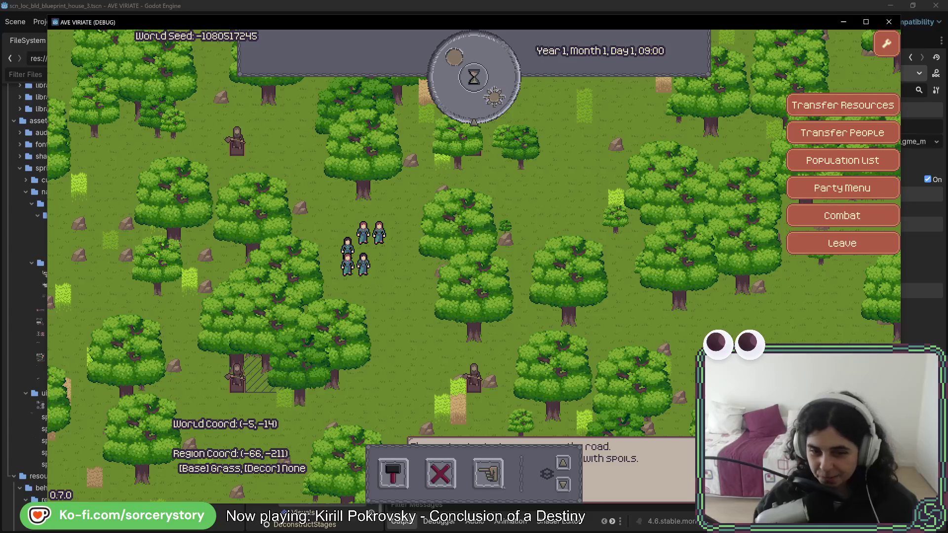
Use Designate Extraction to mark a rectangular block of trees and rocks, then pan the map
click(501, 488)
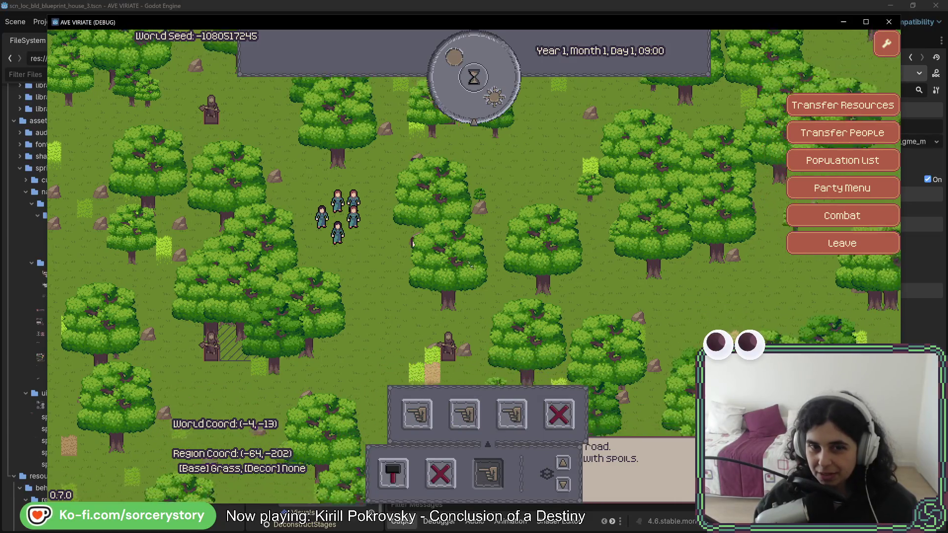
drag(413, 243, 597, 350)
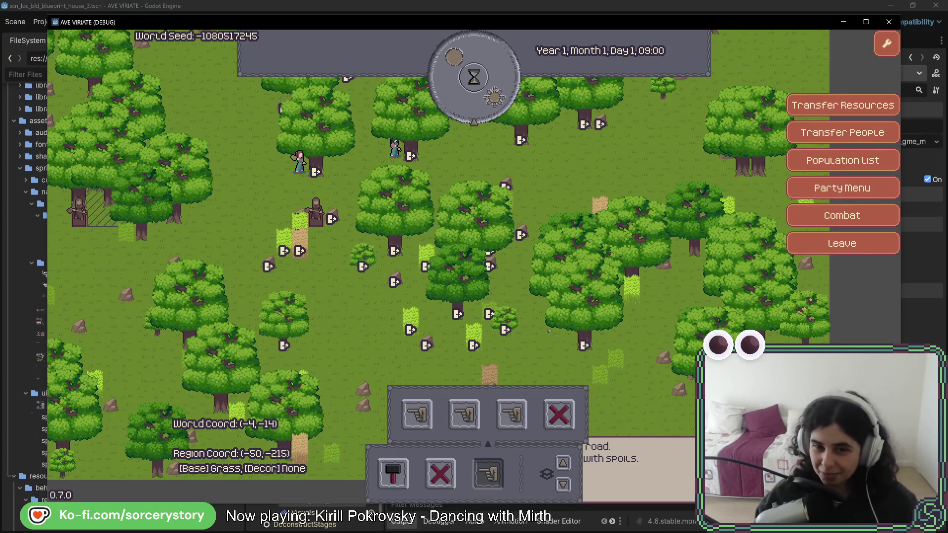
key(w)
key(w)
key(a)
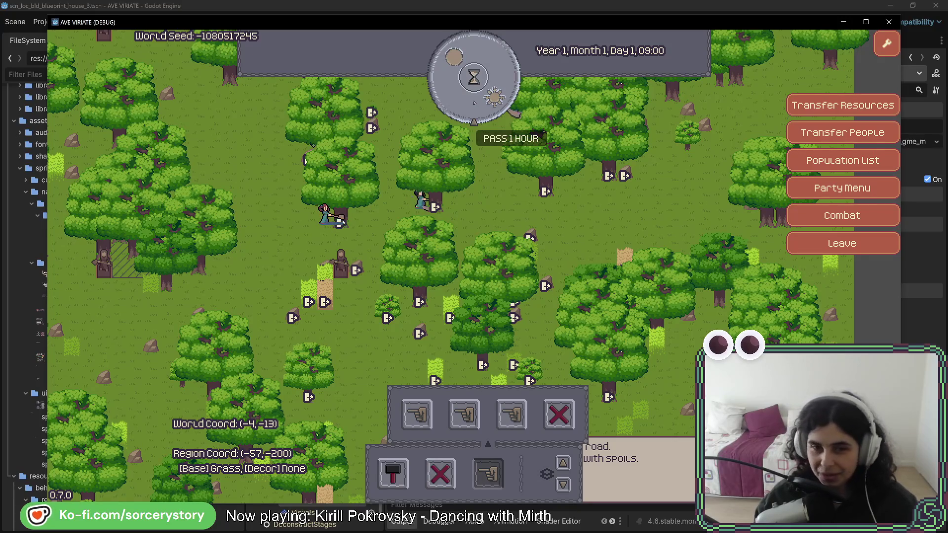
Pass game time hour by hour through the night into the next day
key(w)
click(495, 106)
key(s)
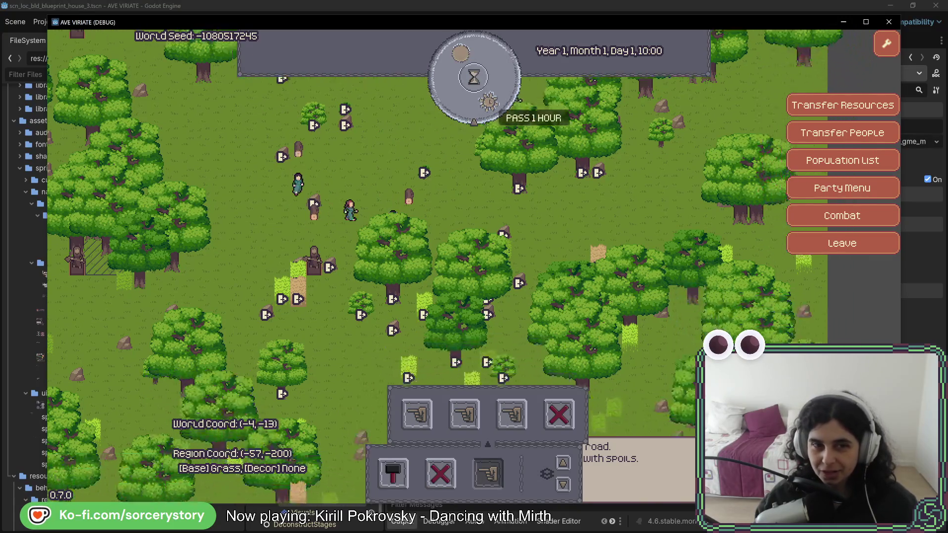
click(495, 106)
click(490, 102)
click(490, 101)
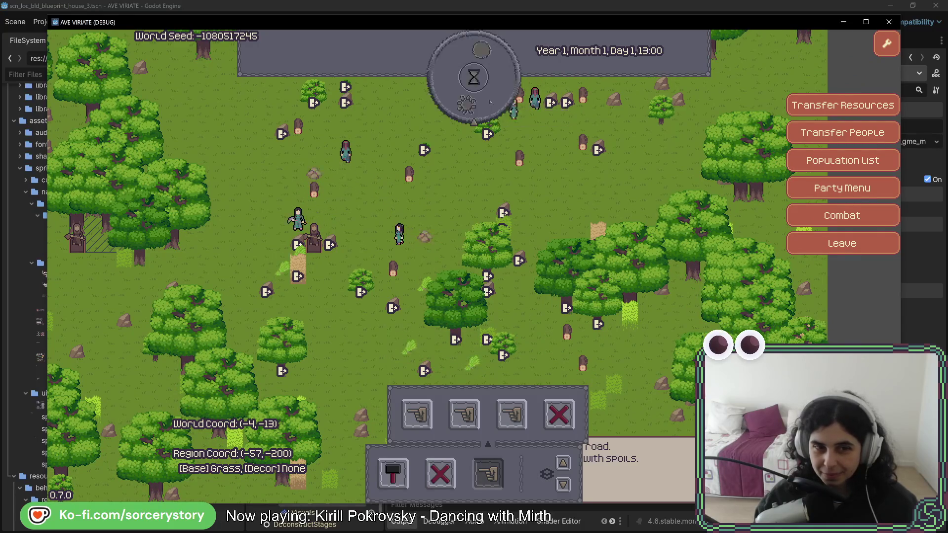
click(490, 102)
click(490, 102)
click(490, 101)
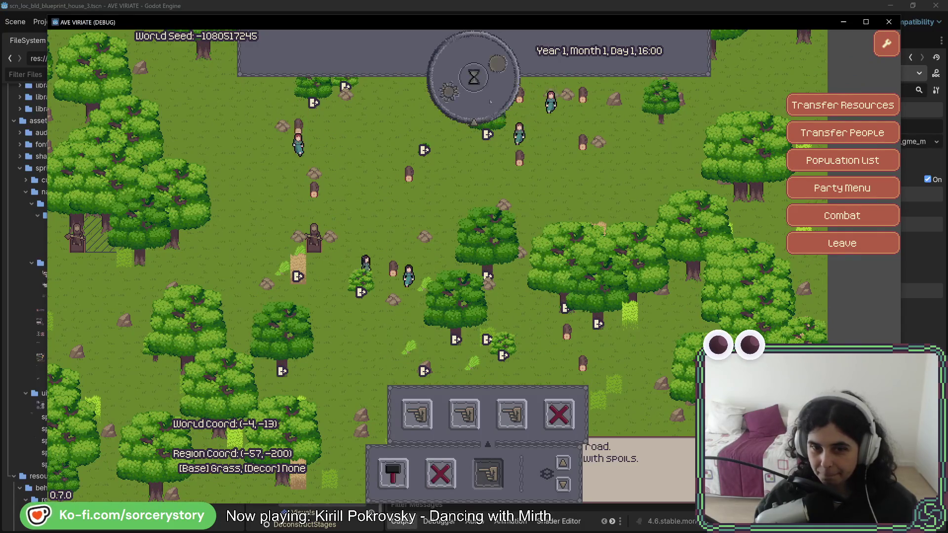
click(491, 102)
click(490, 101)
click(491, 102)
click(490, 102)
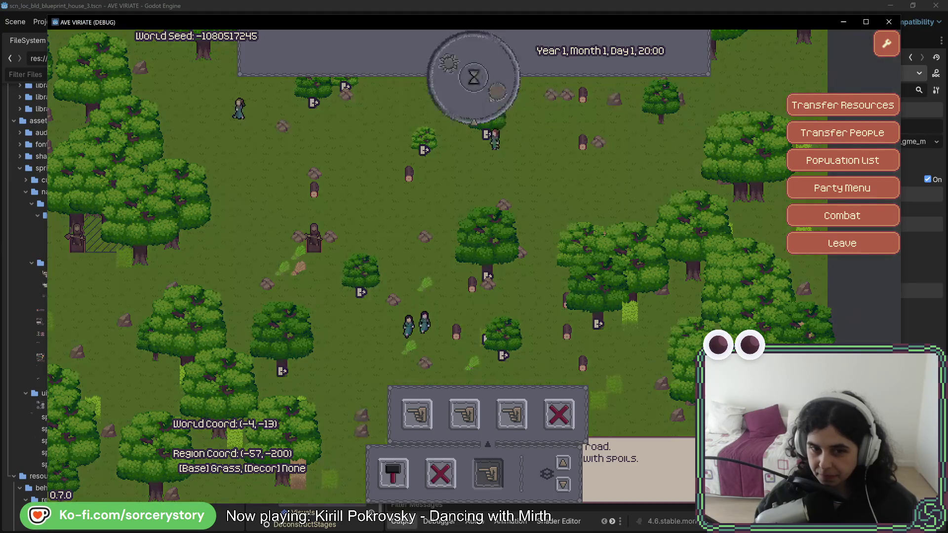
click(491, 102)
click(490, 102)
click(490, 101)
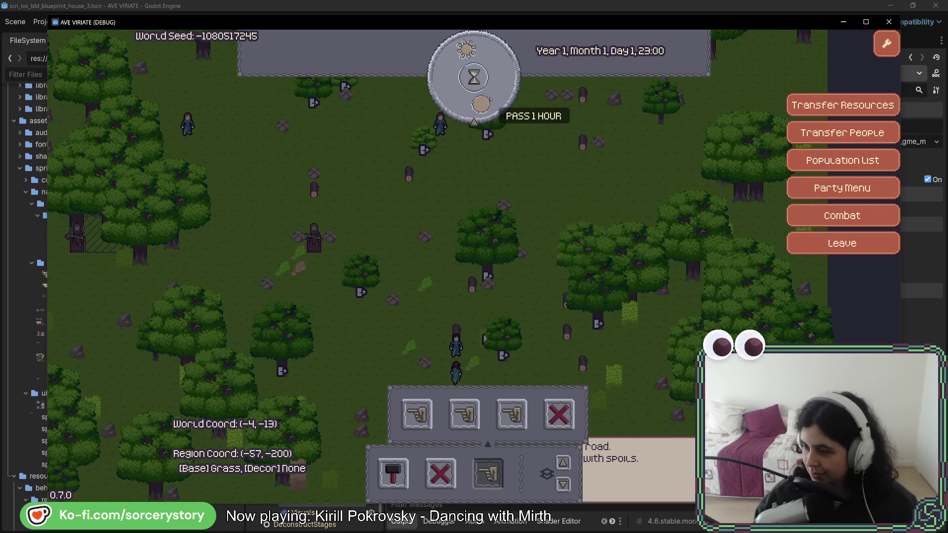
click(487, 100)
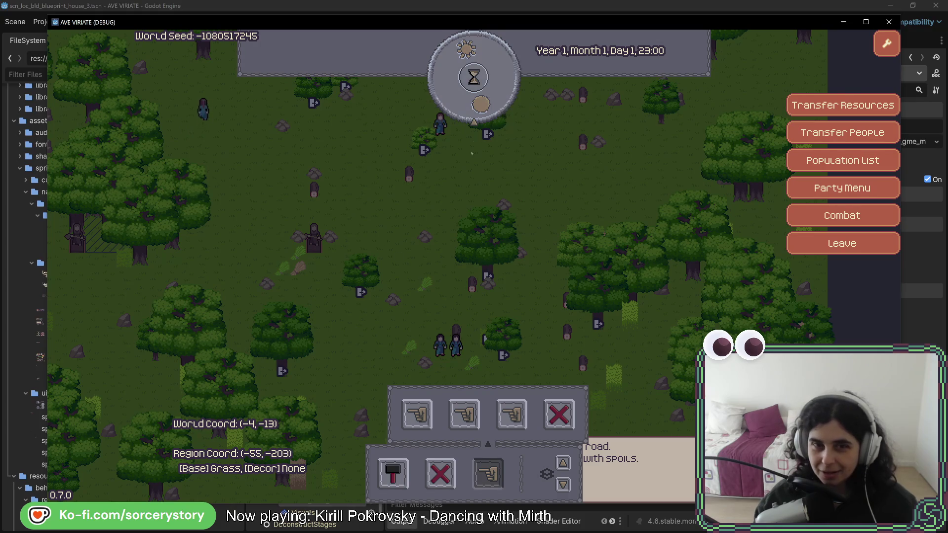
click(484, 101)
click(482, 103)
click(481, 104)
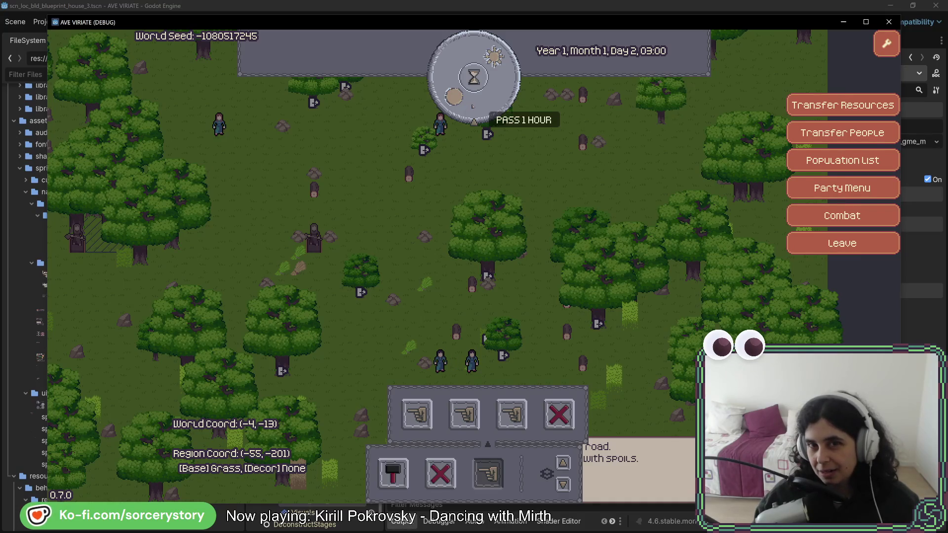
Pan up and left to watch the villagers, then pass more hours toward Day 3 sunrise
key(w)
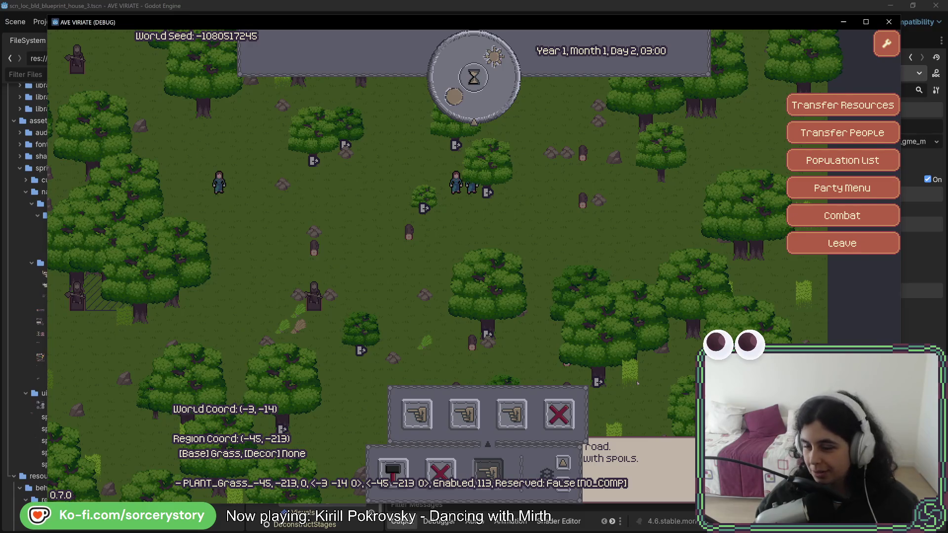
key(a)
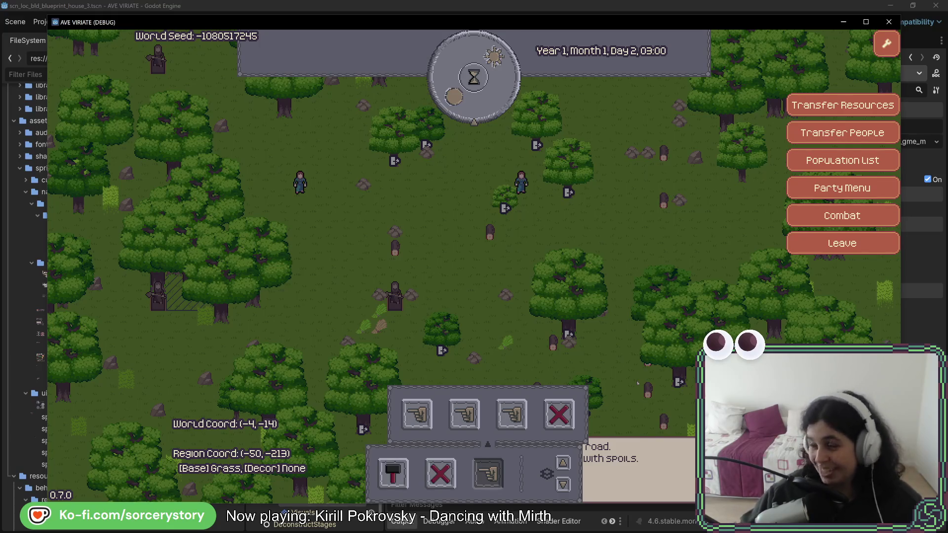
click(500, 96)
click(500, 96)
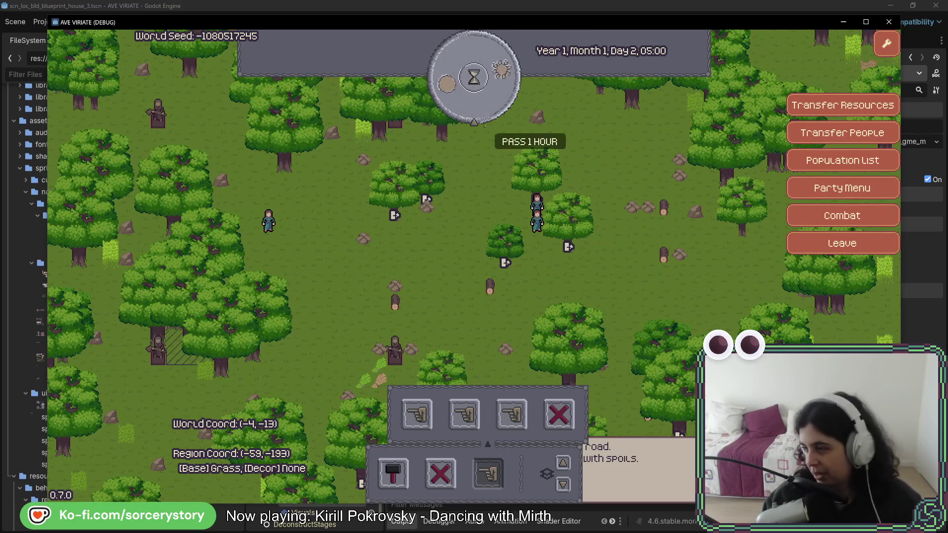
click(502, 112)
click(502, 112)
click(502, 112)
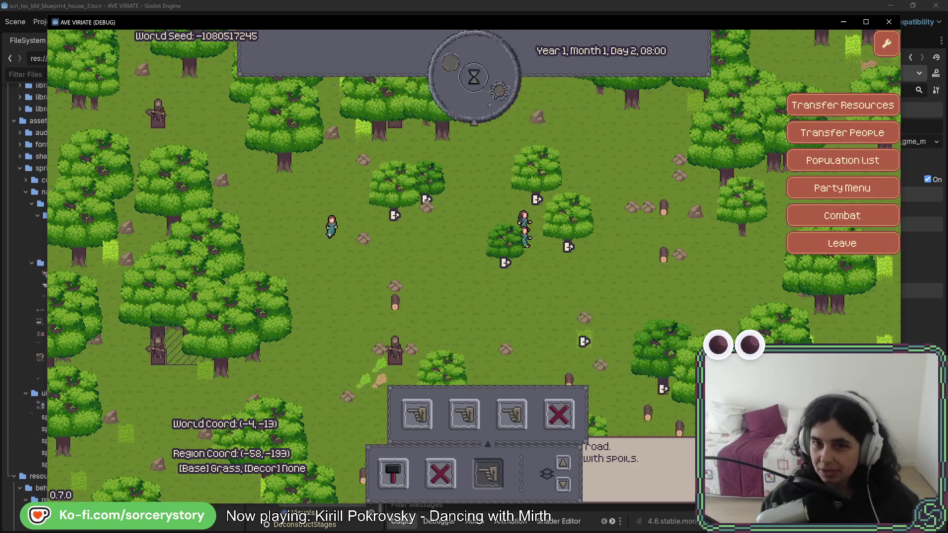
click(502, 111)
click(502, 112)
click(503, 112)
click(488, 105)
click(488, 105)
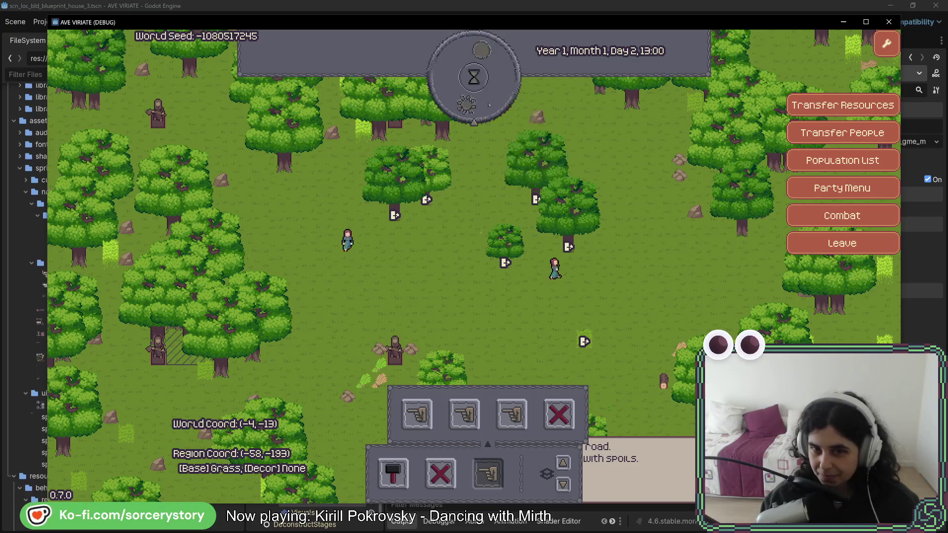
click(488, 105)
click(489, 104)
click(488, 104)
click(489, 105)
click(489, 105)
click(489, 104)
click(489, 105)
click(489, 105)
click(489, 105)
click(489, 104)
click(489, 104)
click(489, 105)
click(489, 105)
click(489, 105)
click(489, 104)
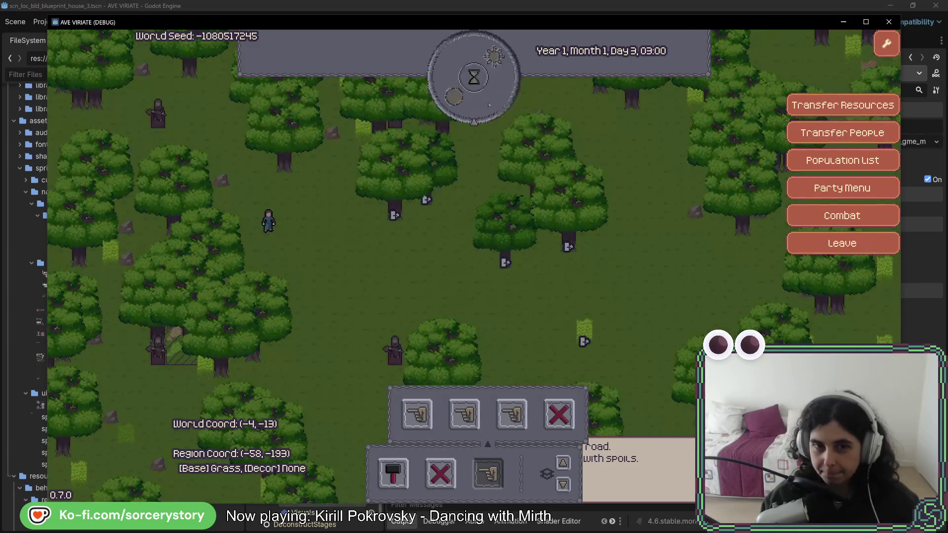
click(489, 105)
click(488, 105)
click(488, 105)
click(489, 105)
click(488, 104)
click(488, 105)
click(489, 105)
Designate another group of uncut trees for extraction to the left of the party
key(a)
key(a)
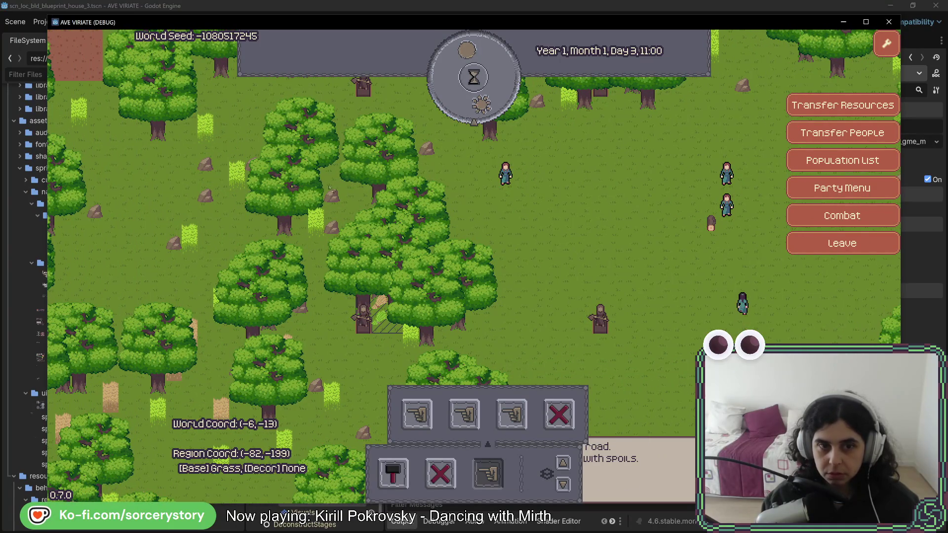
drag(327, 185, 469, 349)
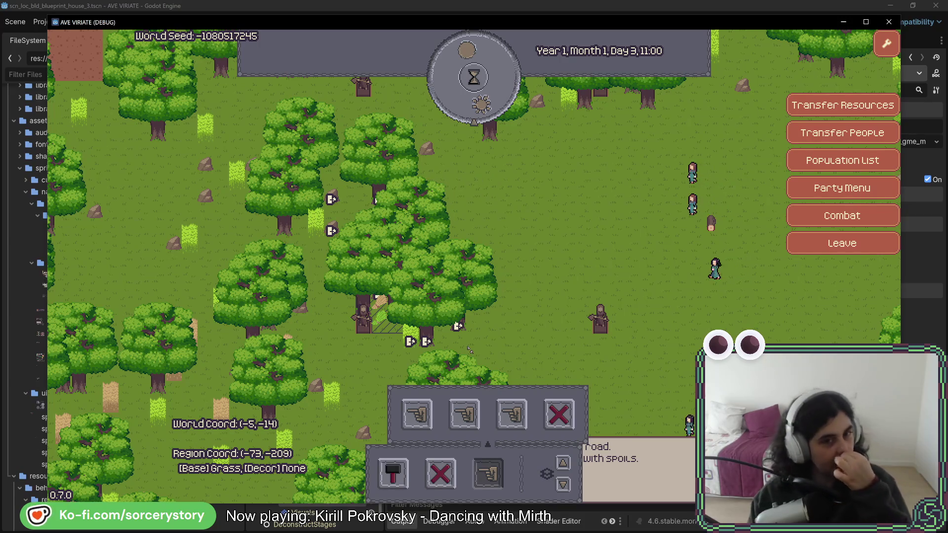
key(w)
key(d)
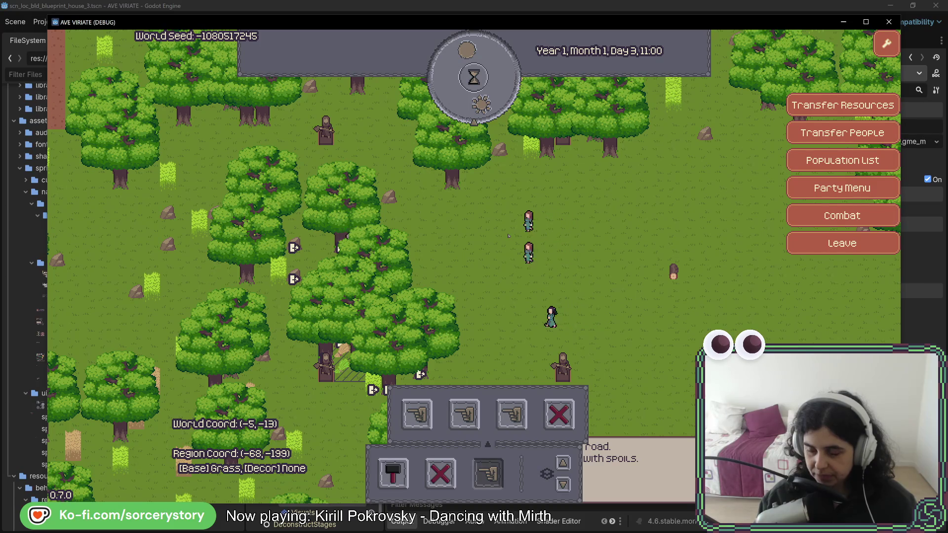
key(s)
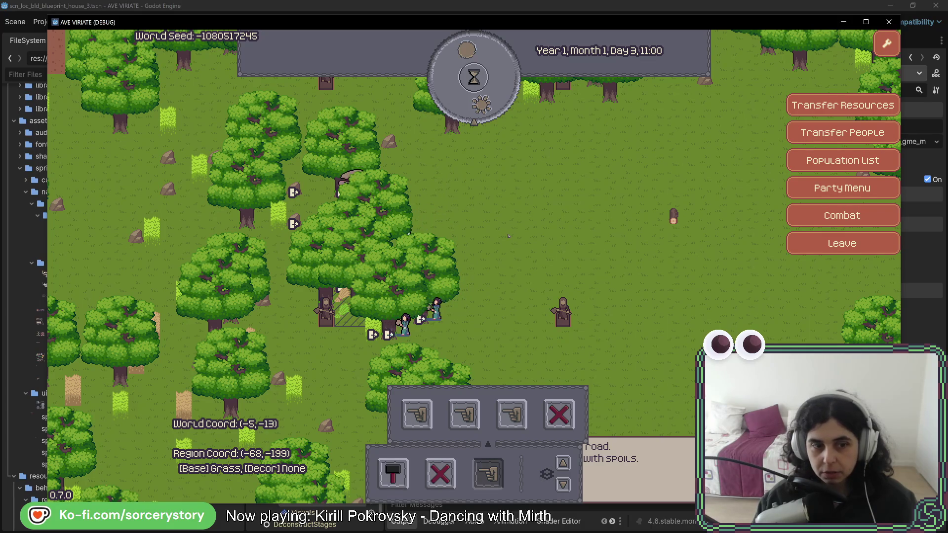
Advance the game clock hour by hour to Day 3, 18:00
key(space)
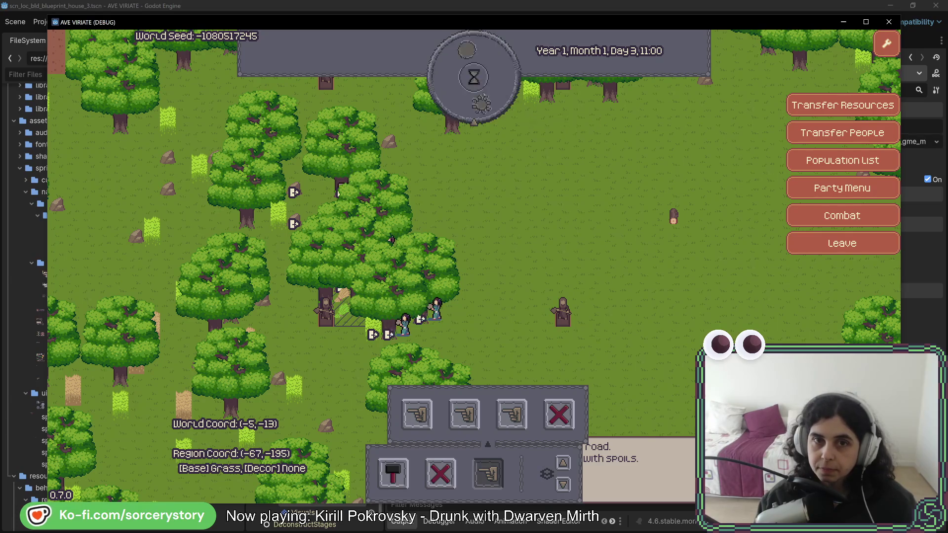
click(483, 94)
click(482, 94)
click(483, 94)
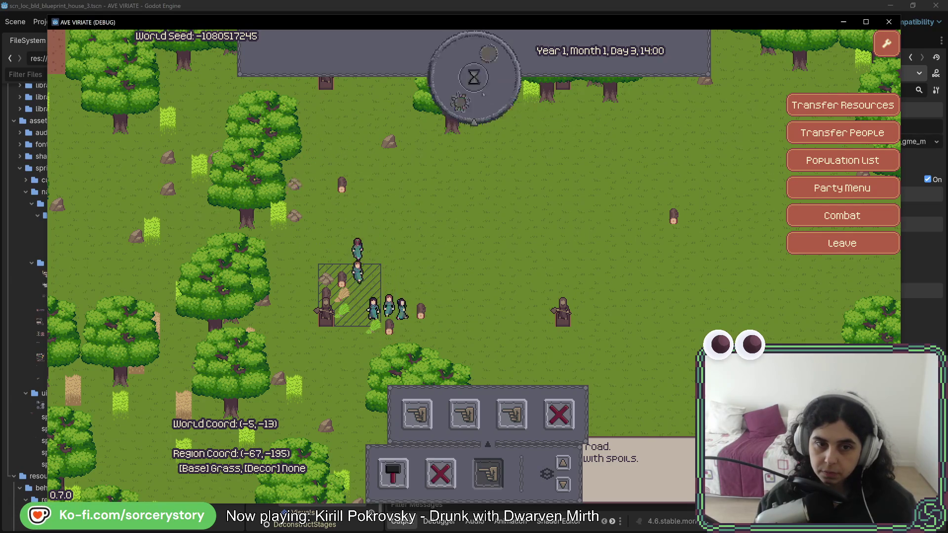
click(482, 93)
click(483, 94)
click(483, 94)
click(482, 94)
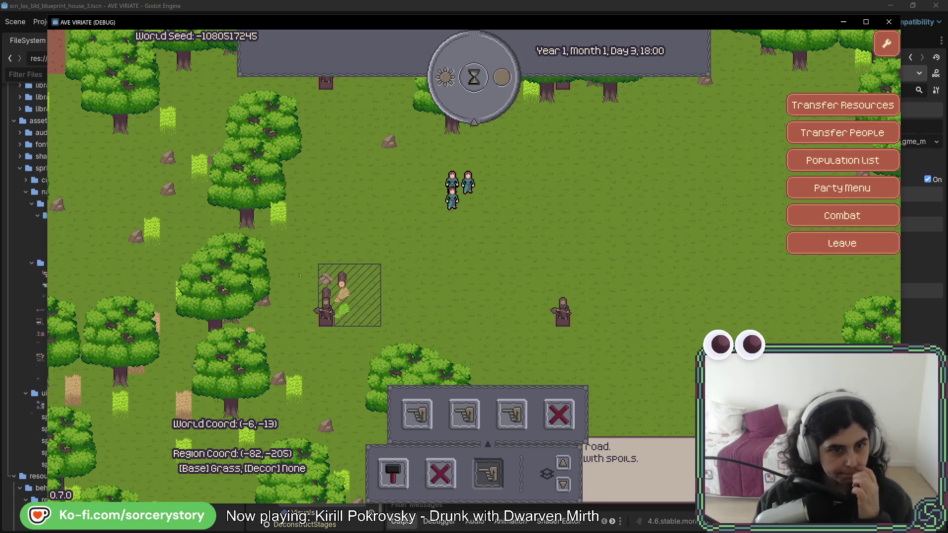
mouse_move(326, 270)
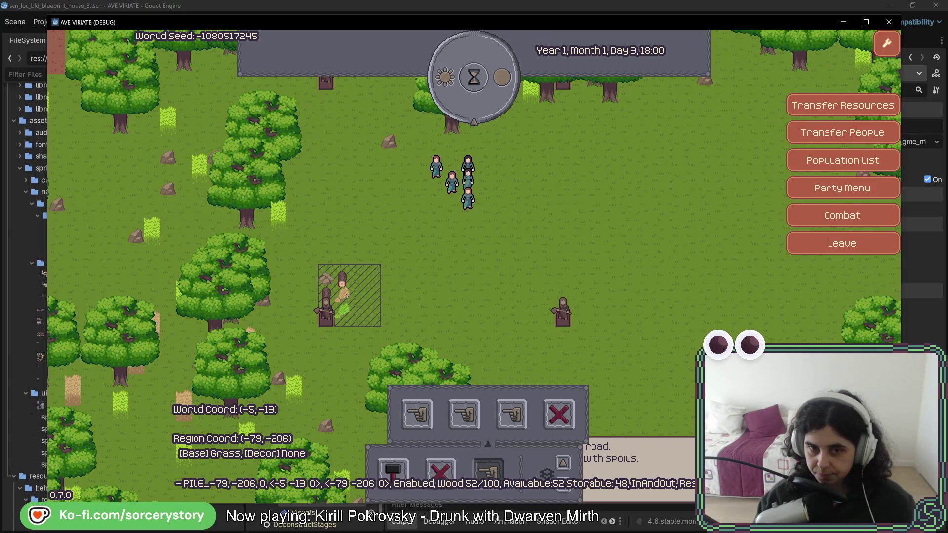
key(w)
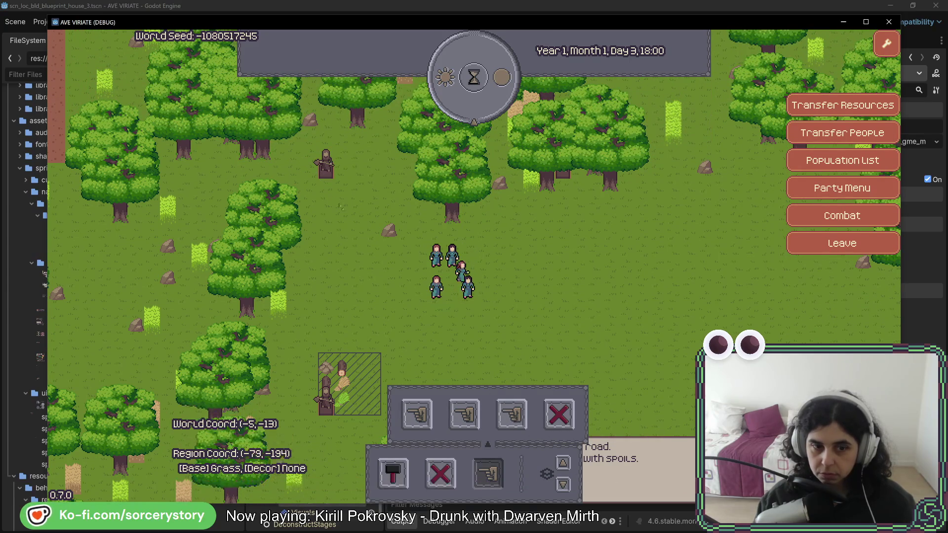
Pass another hour toward Day 4, 12:00 while panning around the map
key(s)
key(d)
key(w)
key(a)
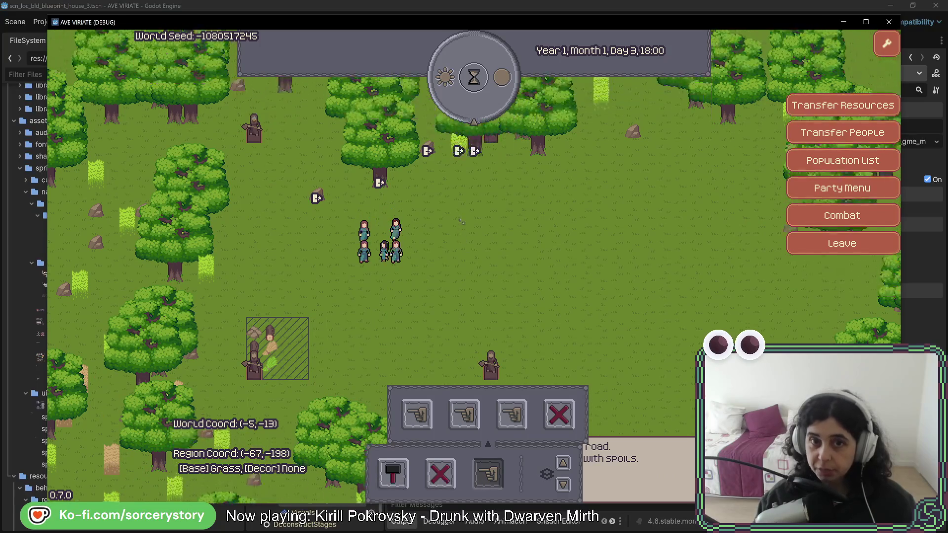
click(497, 106)
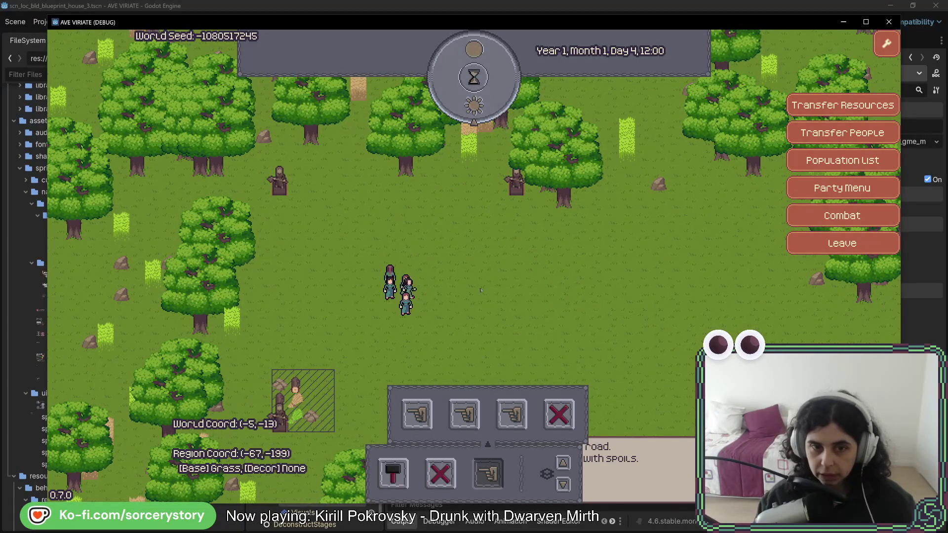
key(s)
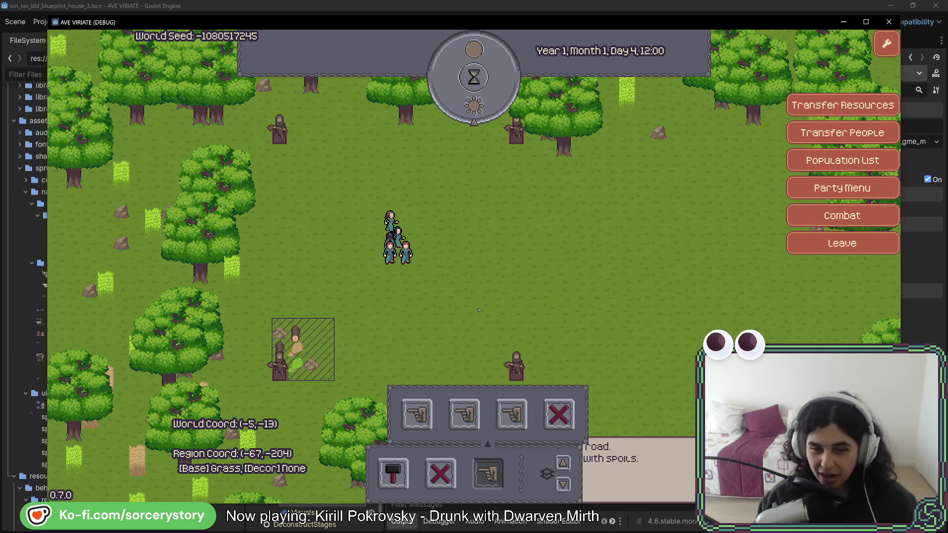
Close the Deconstruct sub-panel with the active hand button
click(488, 473)
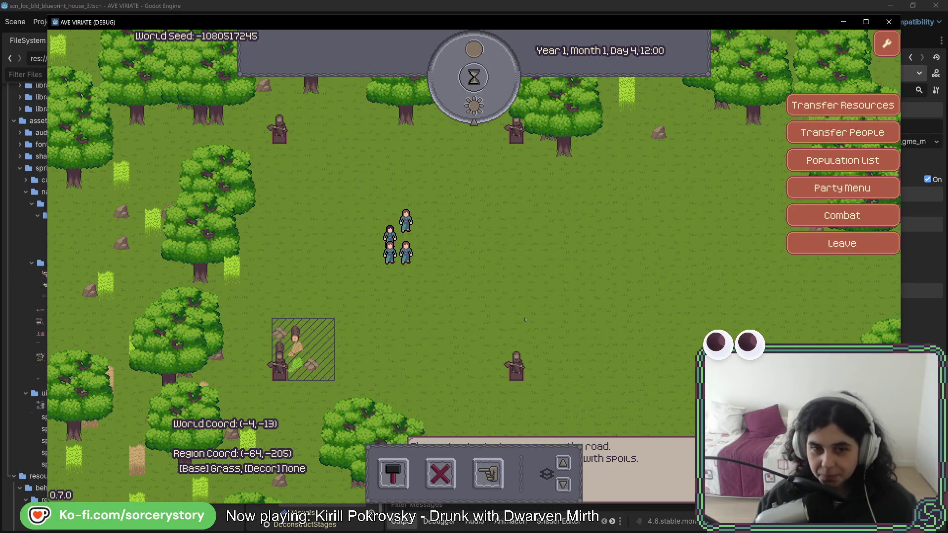
key(w)
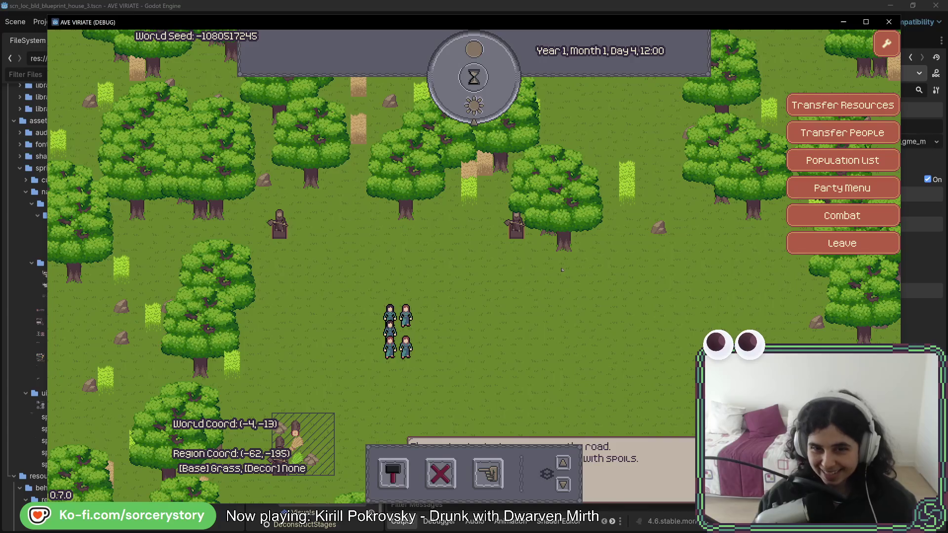
key(s)
key(a)
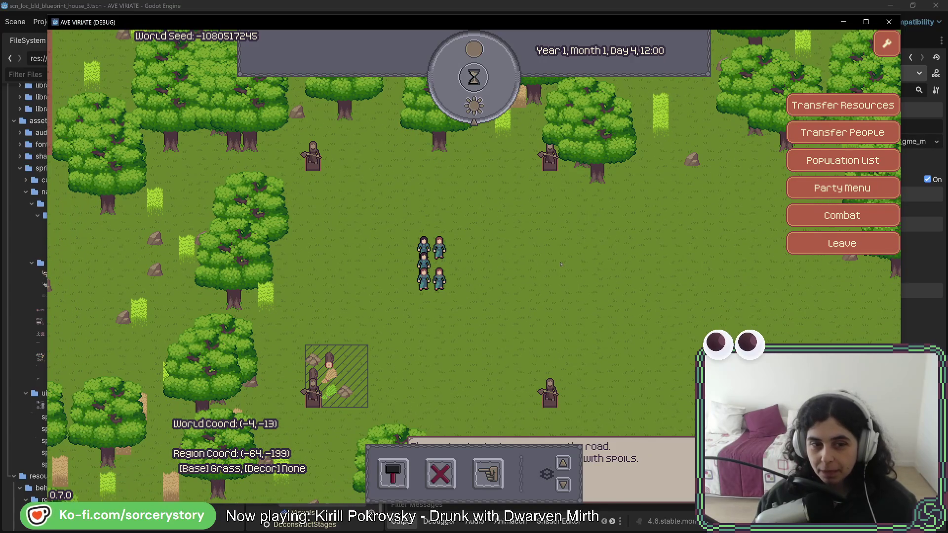
Reopen the deconstruction options and drag-designate another block of forest trees for extraction
click(488, 473)
key(d)
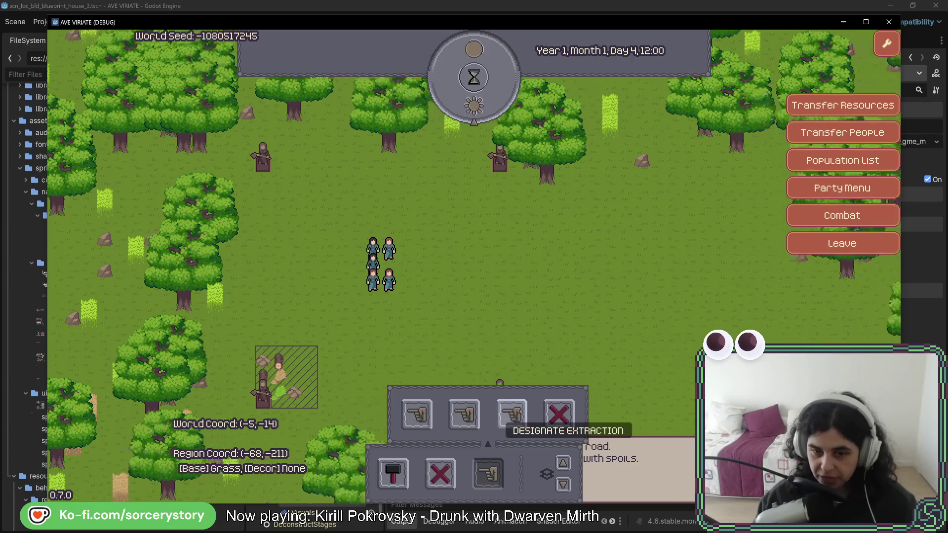
key(w)
key(d)
key(w)
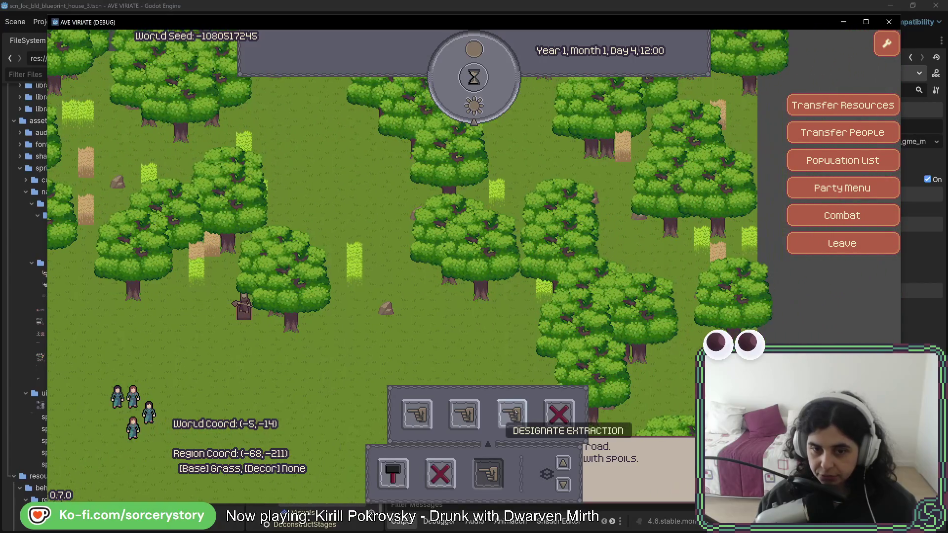
click(512, 413)
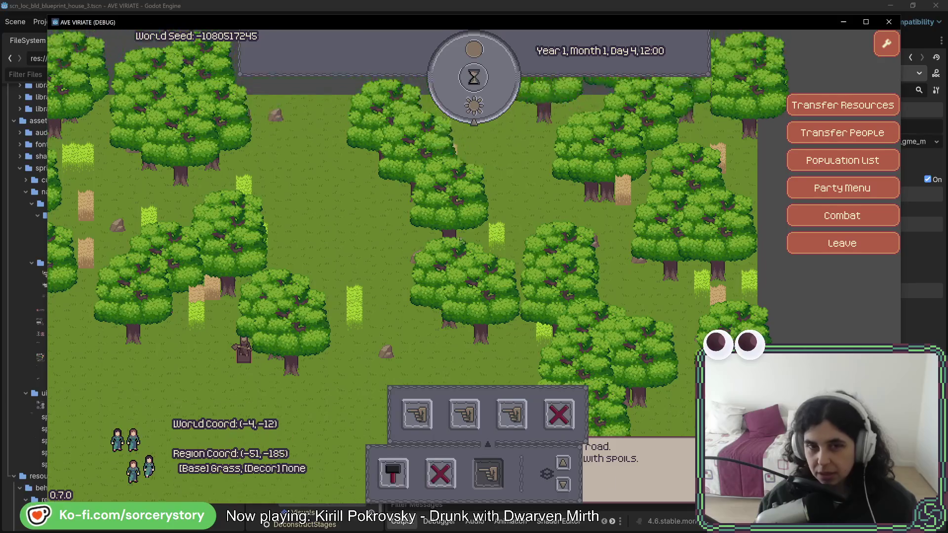
drag(497, 244, 575, 196)
key(d)
key(s)
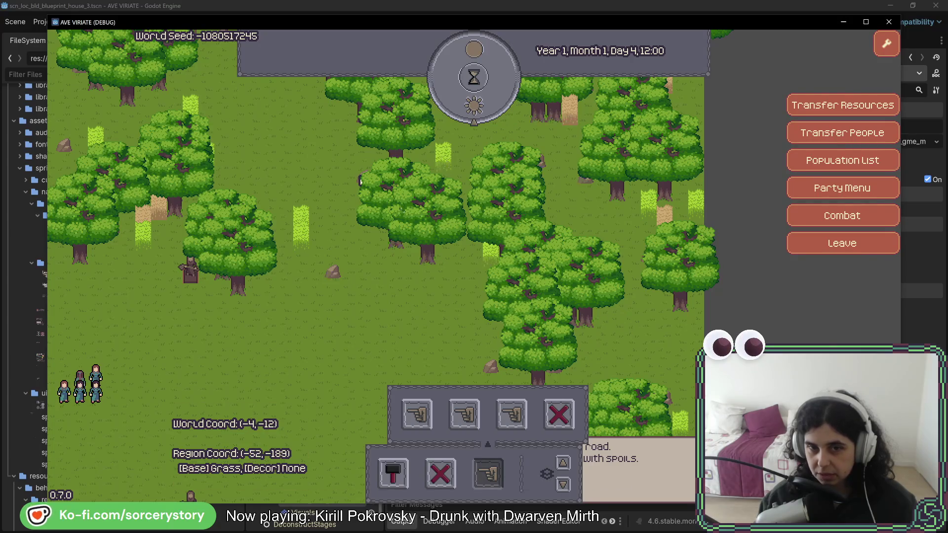
Pan the map around the party to inspect the designated forest
key(s)
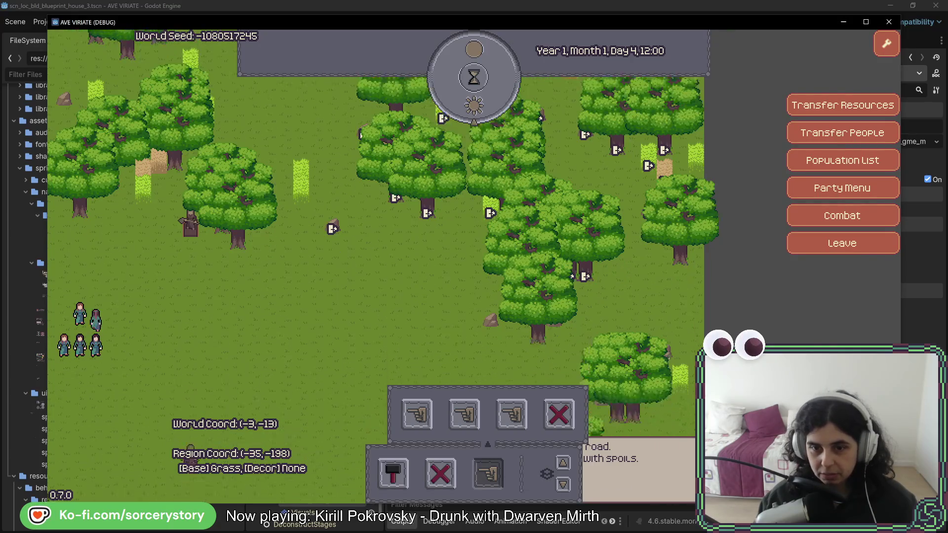
key(s)
key(s)
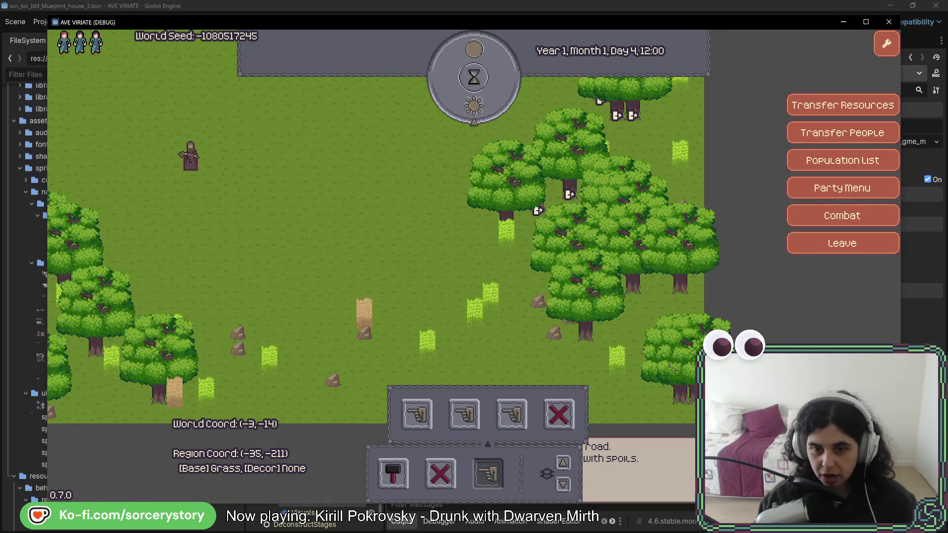
key(w)
key(w)
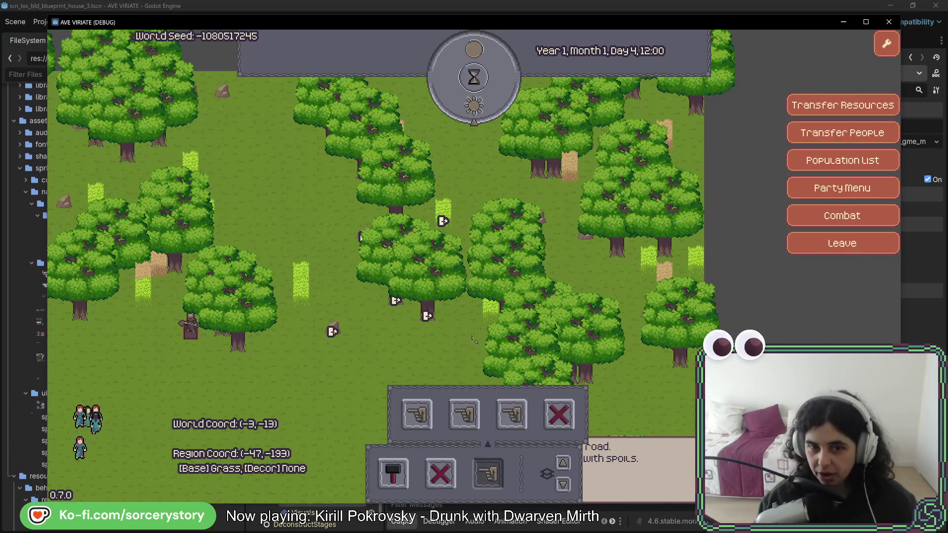
key(s)
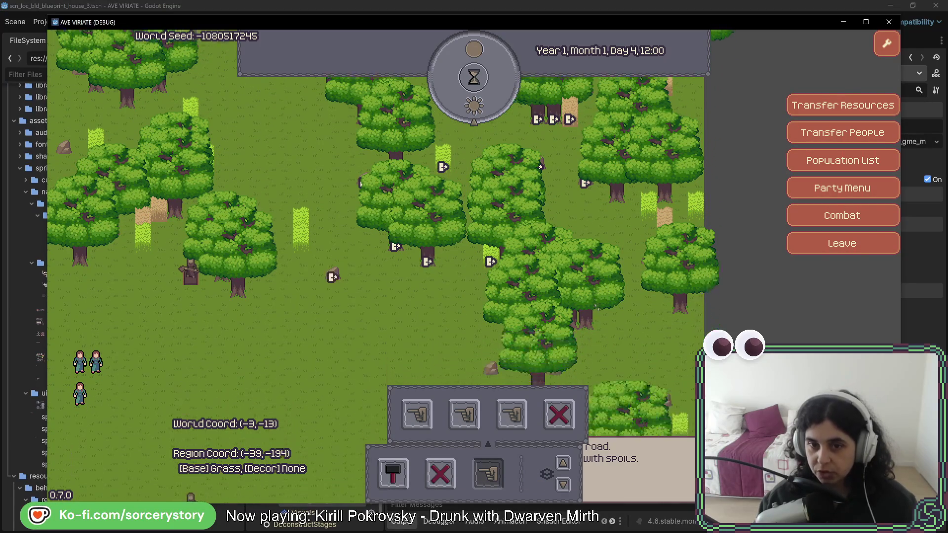
key(w)
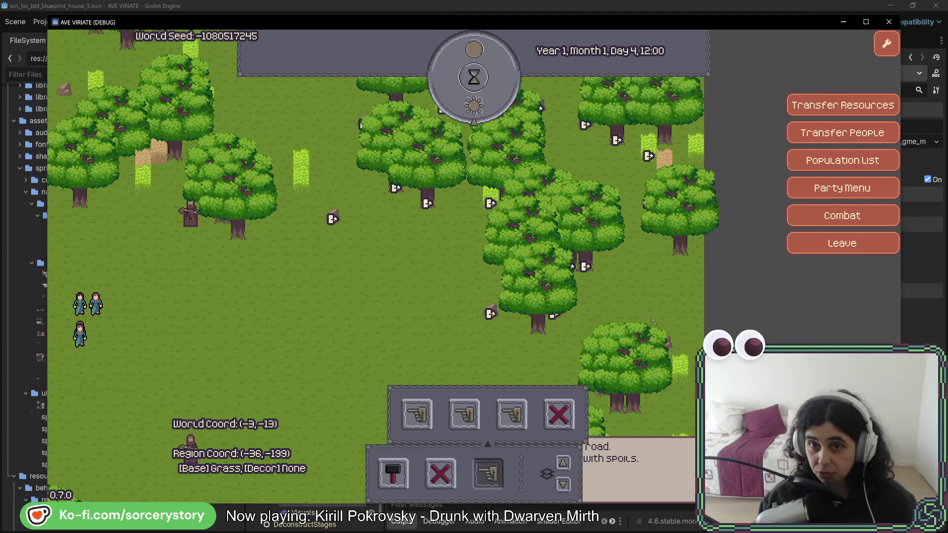
key(w)
key(a)
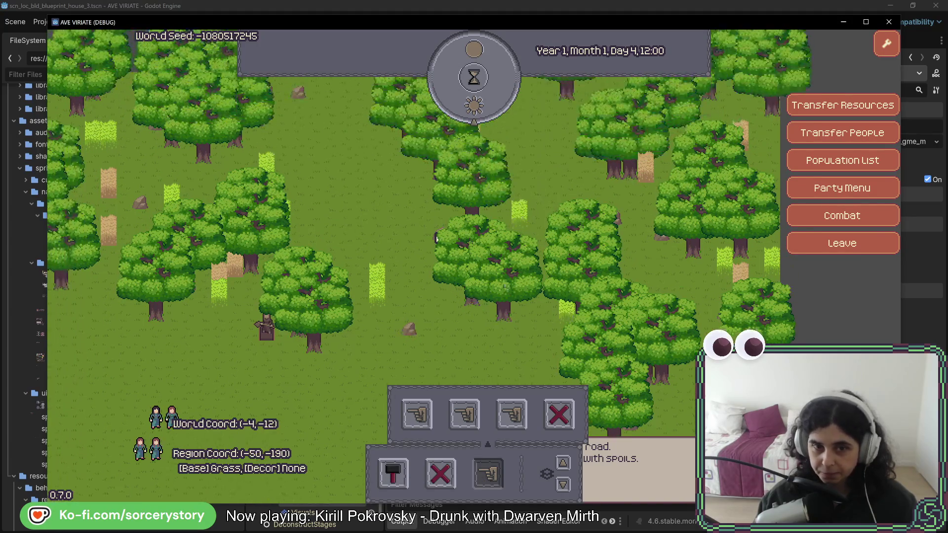
key(s)
key(a)
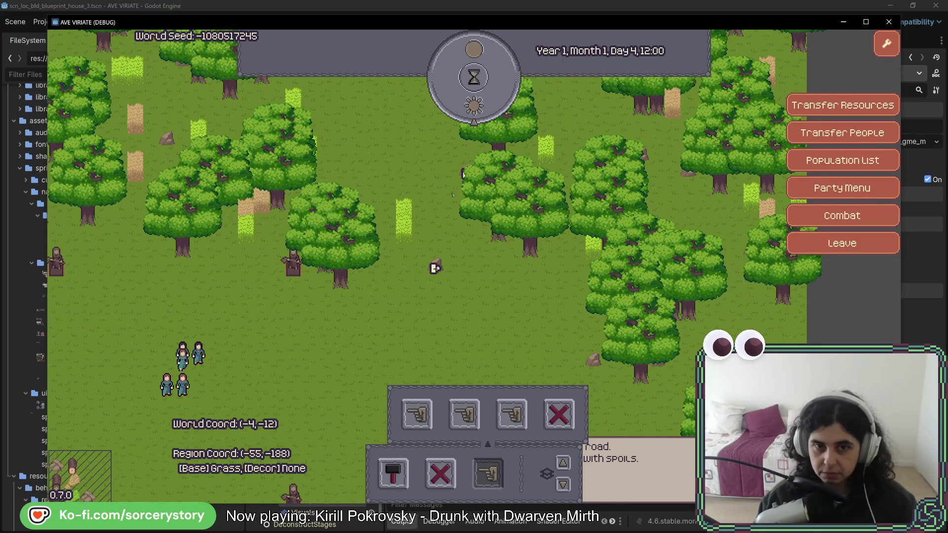
key(w)
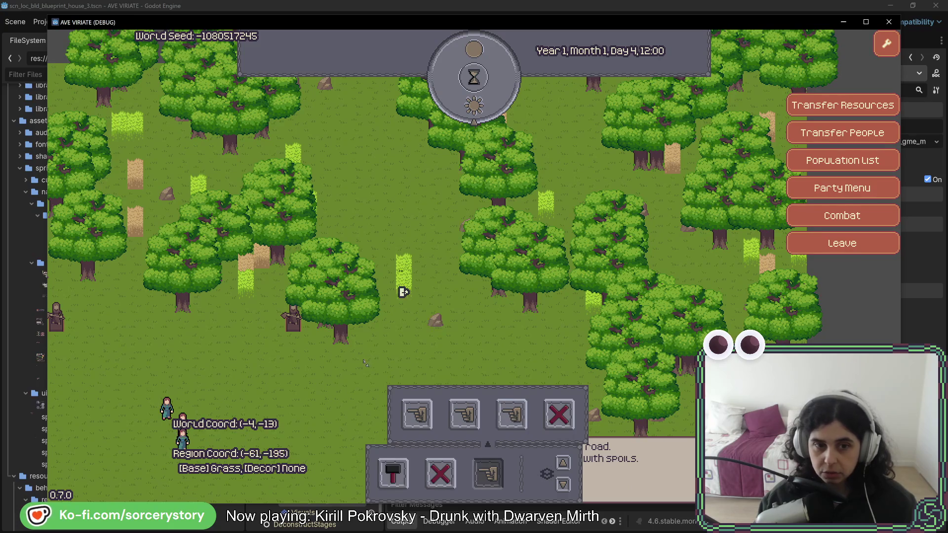
key(Up)
key(Left)
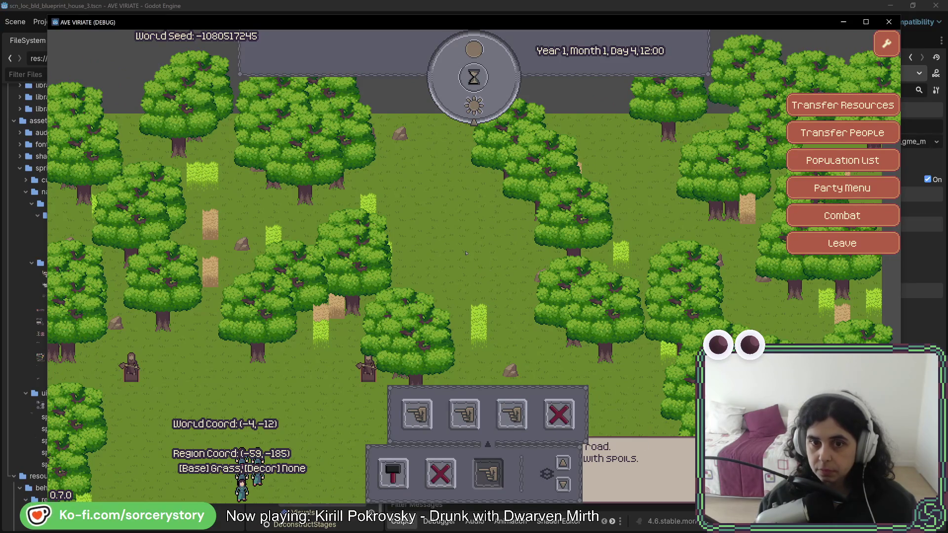
key(Down)
key(Right)
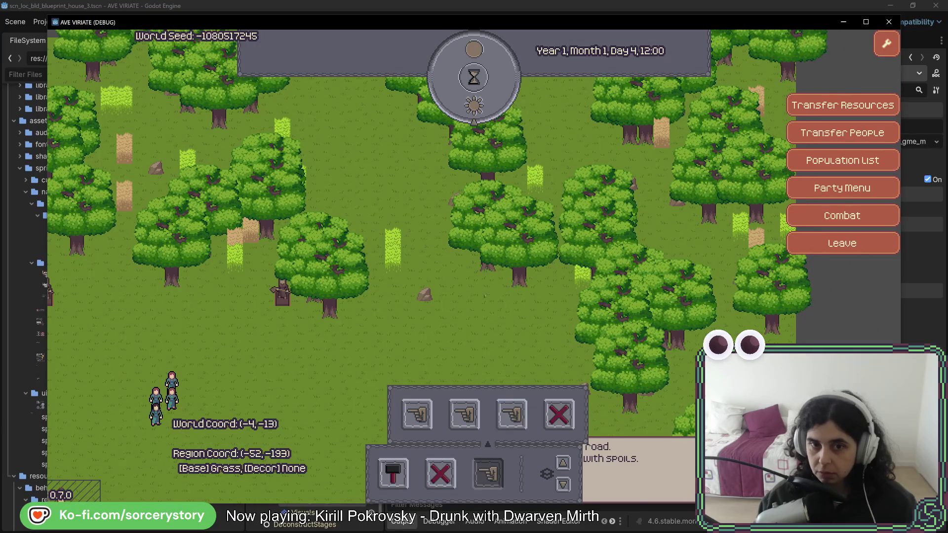
key(Up)
key(Right)
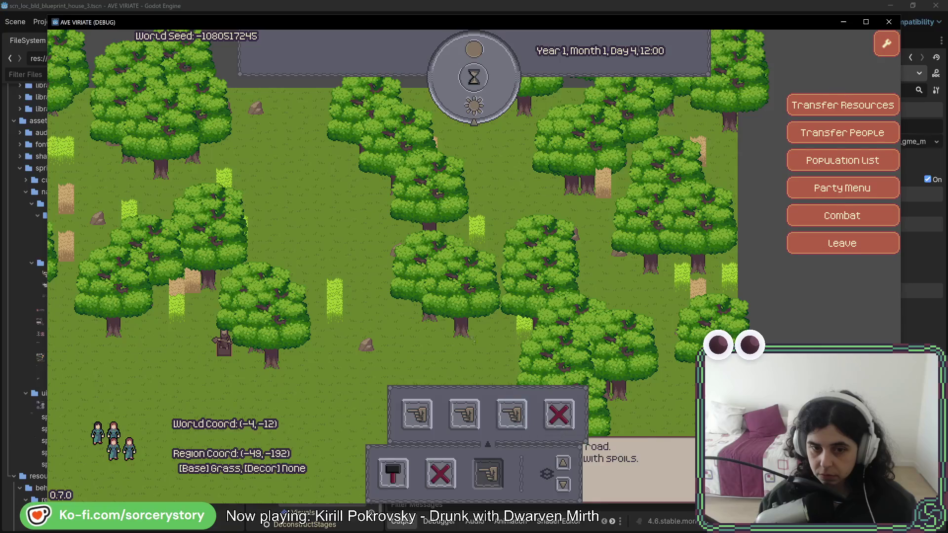
key(Down)
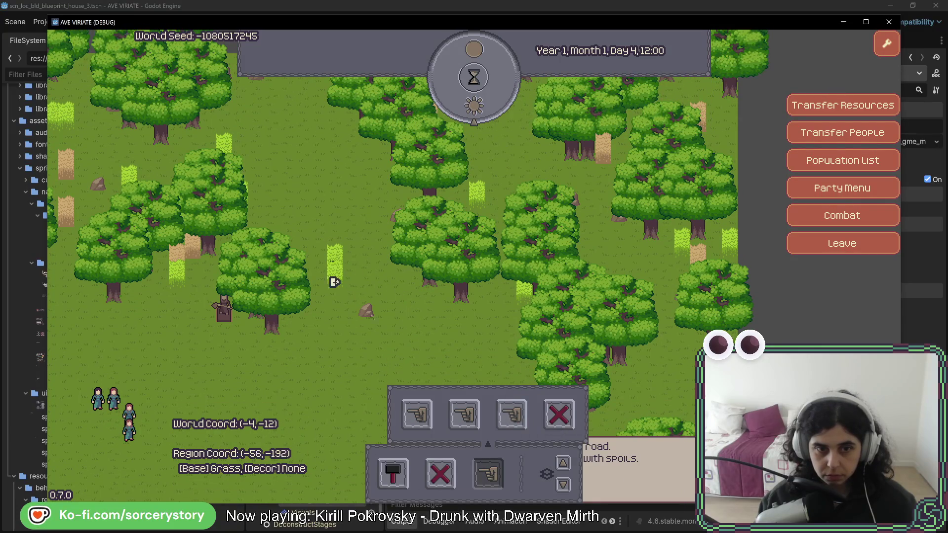
key(Down)
key(Left)
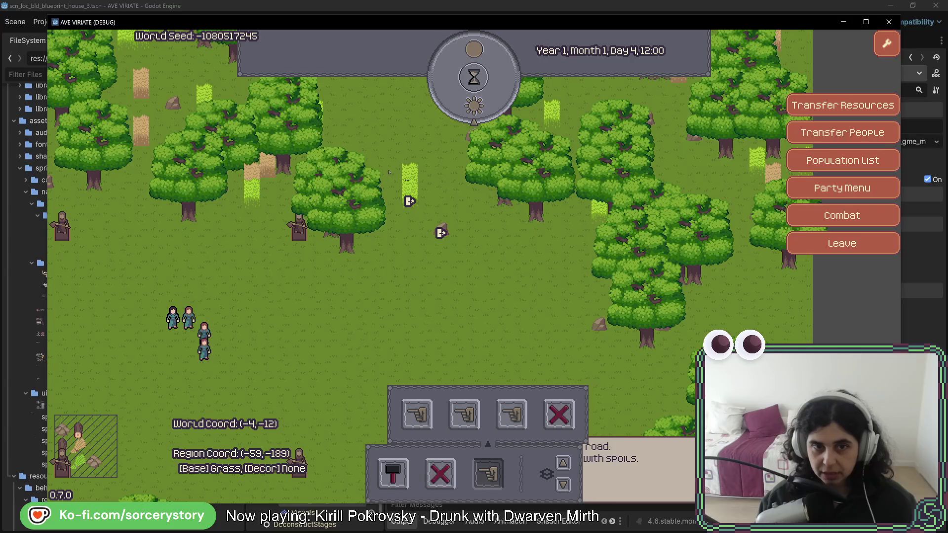
key(Up)
key(Up)
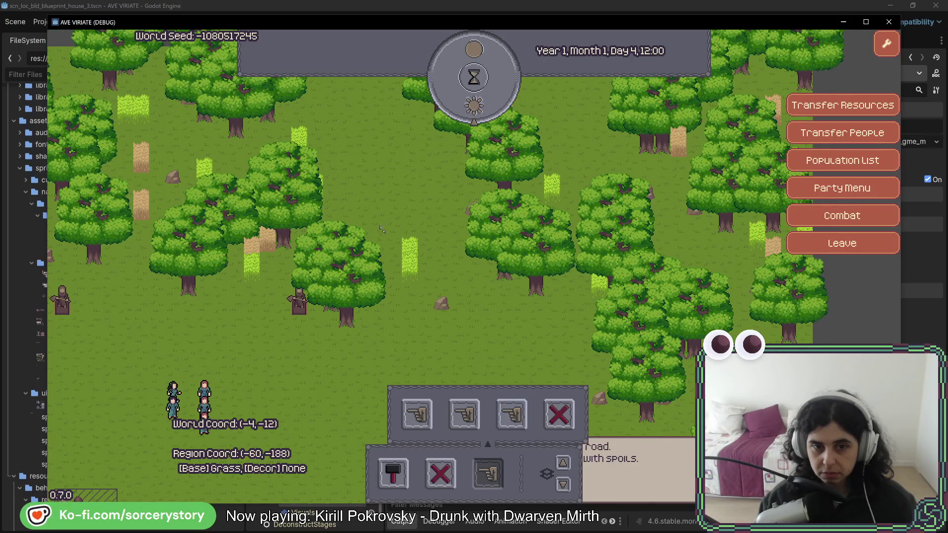
key(Down)
key(Down)
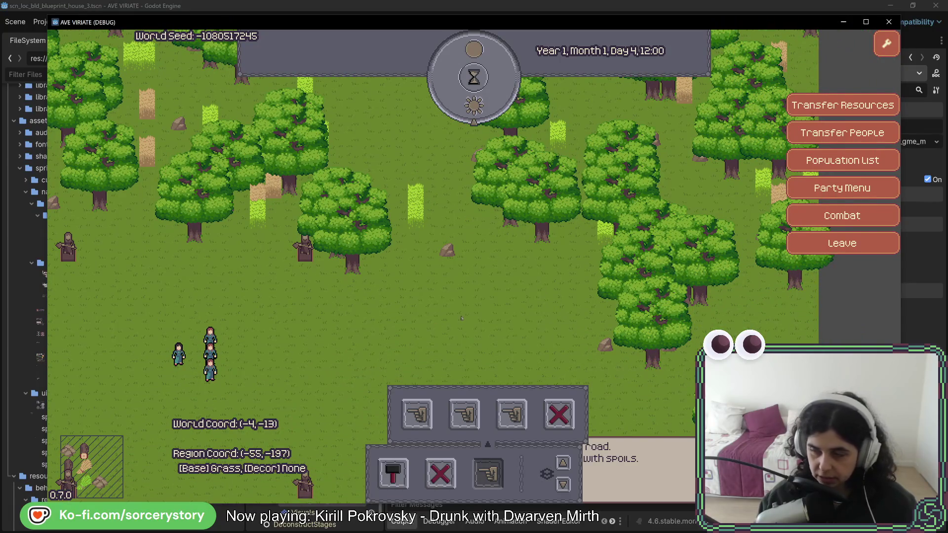
key(Left)
key(Left)
key(Left)
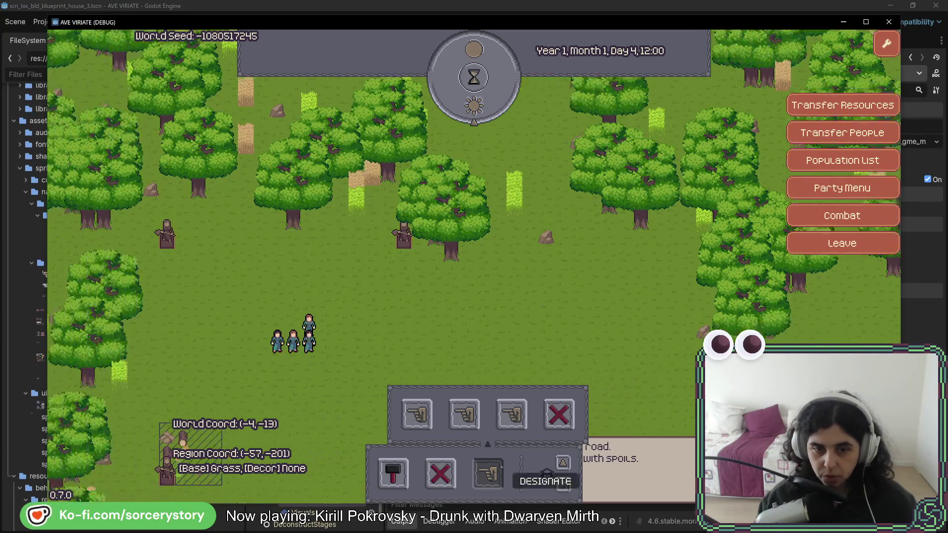
Remove the large tree, the grass stump, and the trees and wheat north of the party
key(Left)
key(Left)
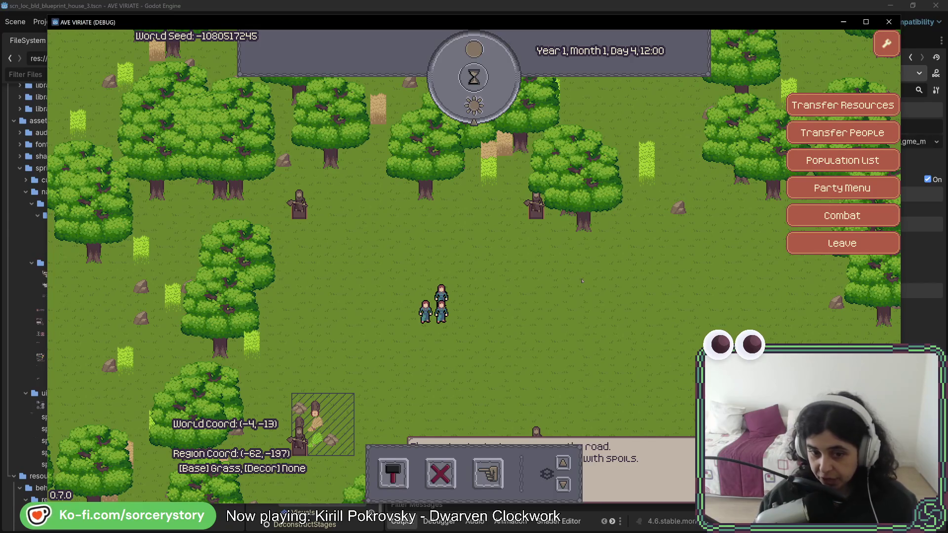
key(Right)
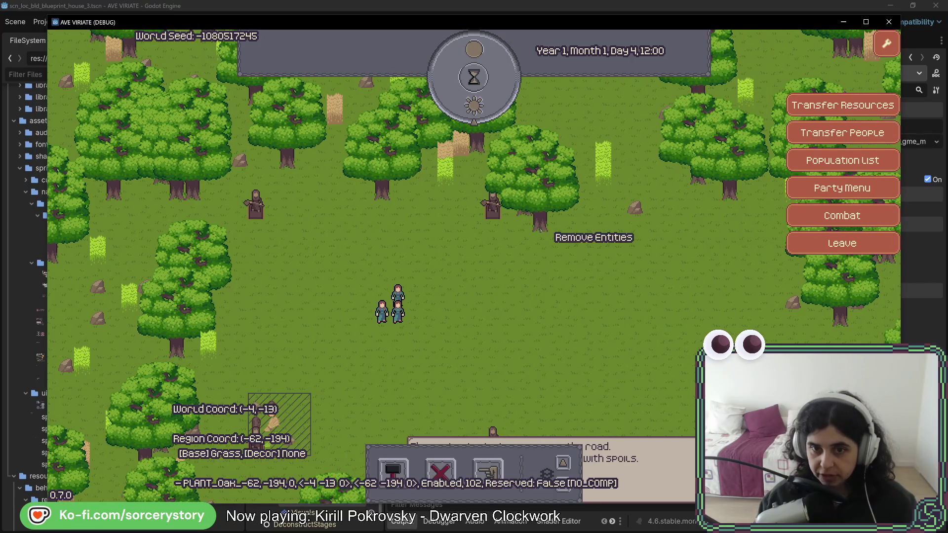
key(Right)
key(Right)
key(Right)
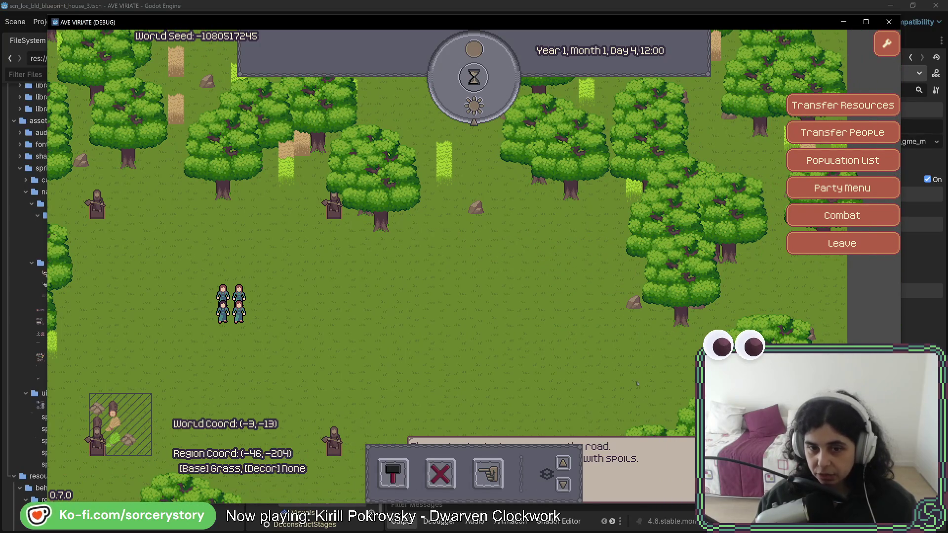
click(398, 231)
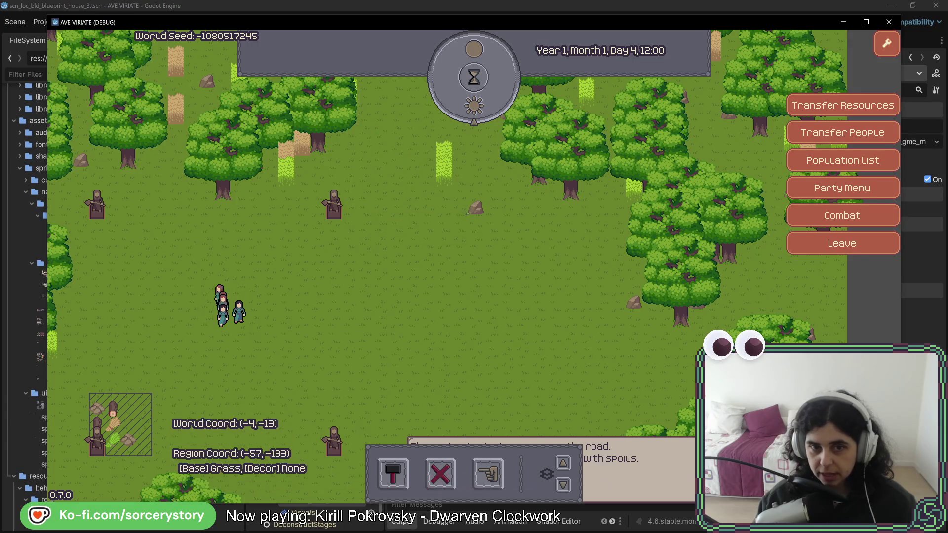
click(286, 167)
click(232, 163)
click(260, 148)
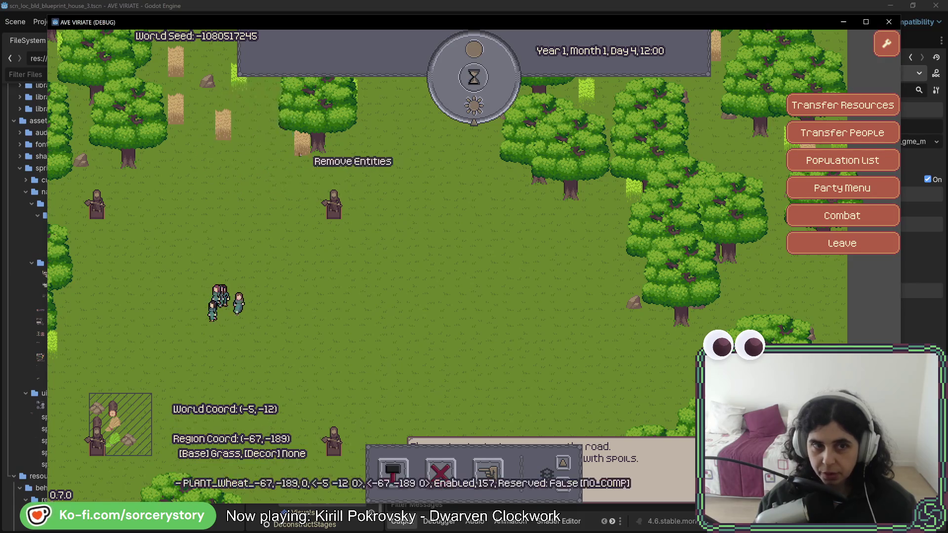
click(306, 148)
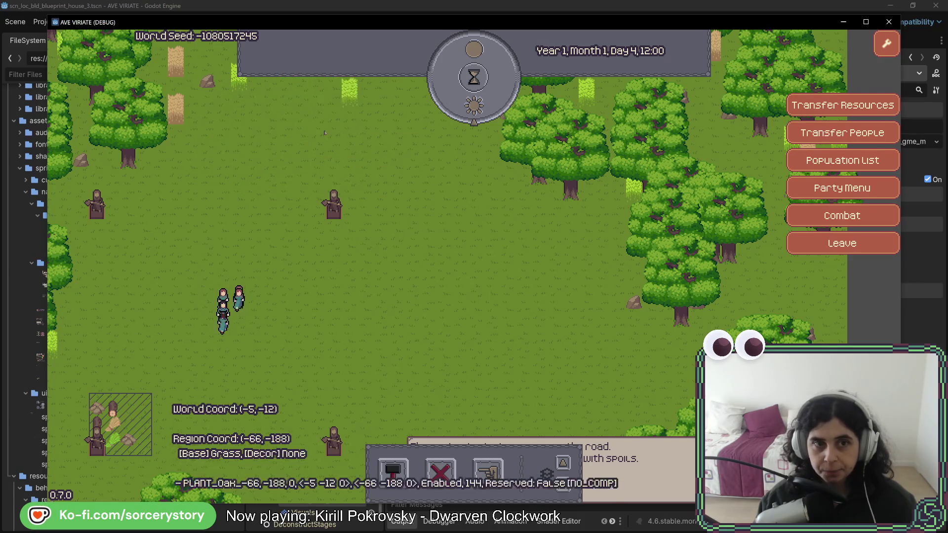
key(a)
click(242, 163)
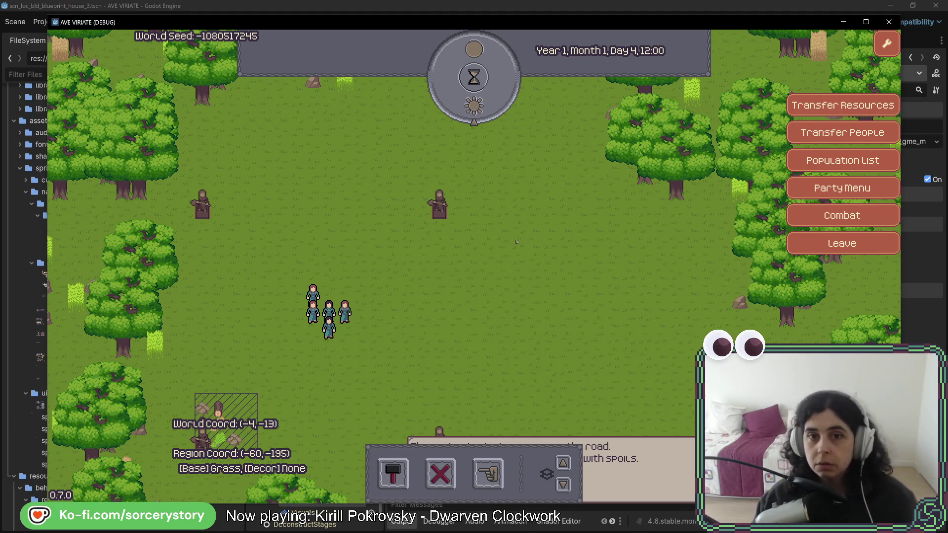
Stop the running game and switch back to the code editor
key(w)
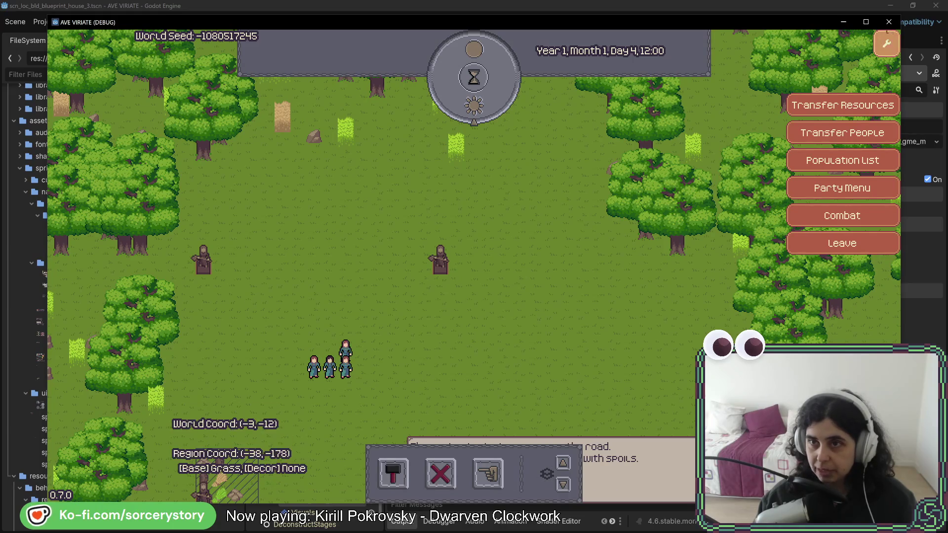
click(888, 21)
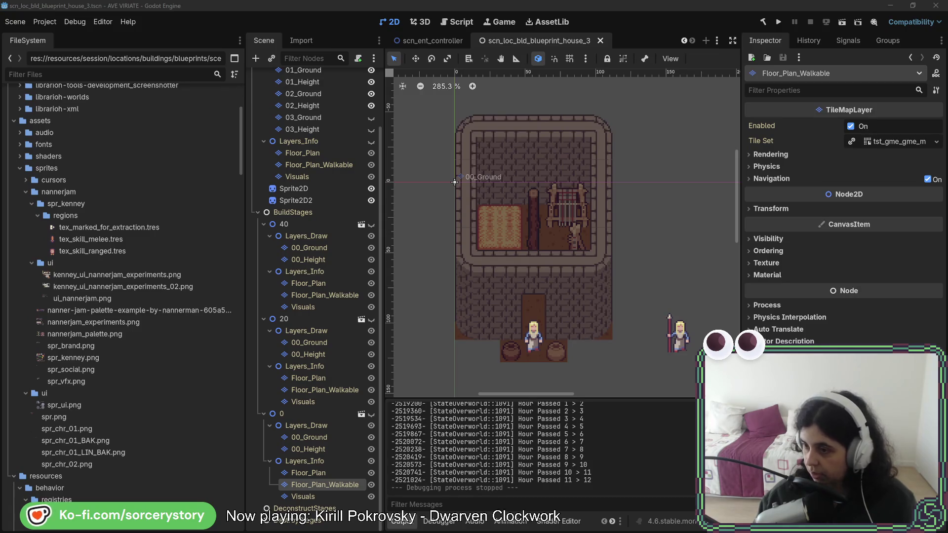
key(alt+Tab)
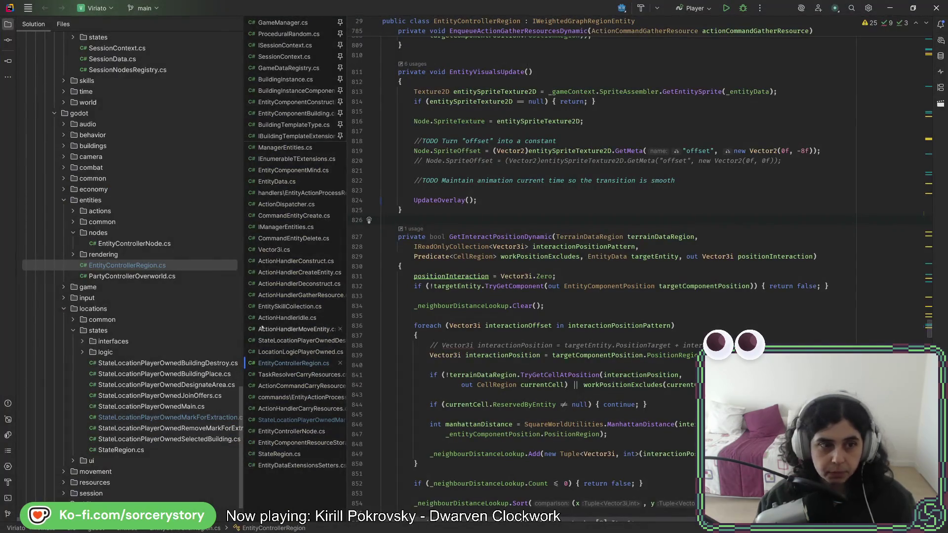
Open StateLocationPlayerOwnedMarkForExtraction.cs and type an if(_dragging){ } block at the top of LeaveMode
scroll(166, 390, down, 2)
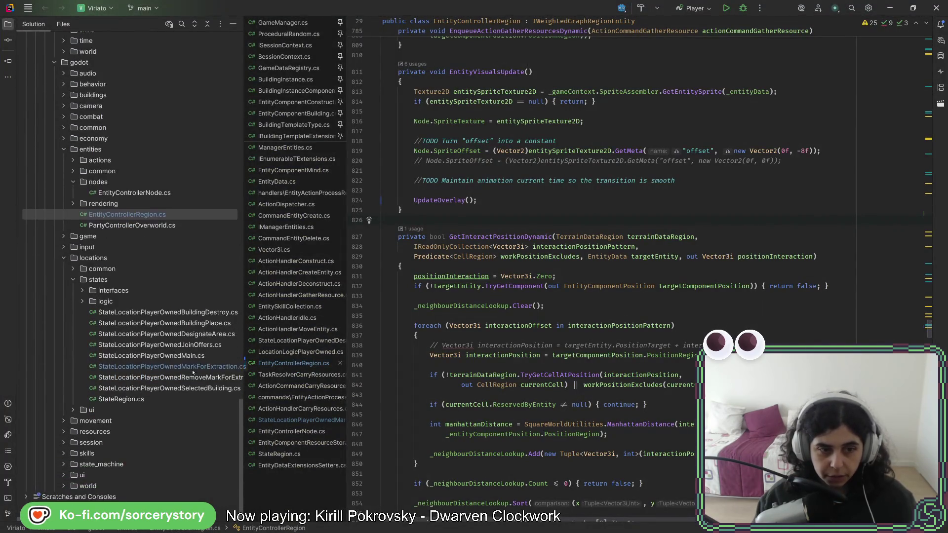
double_click(193, 368)
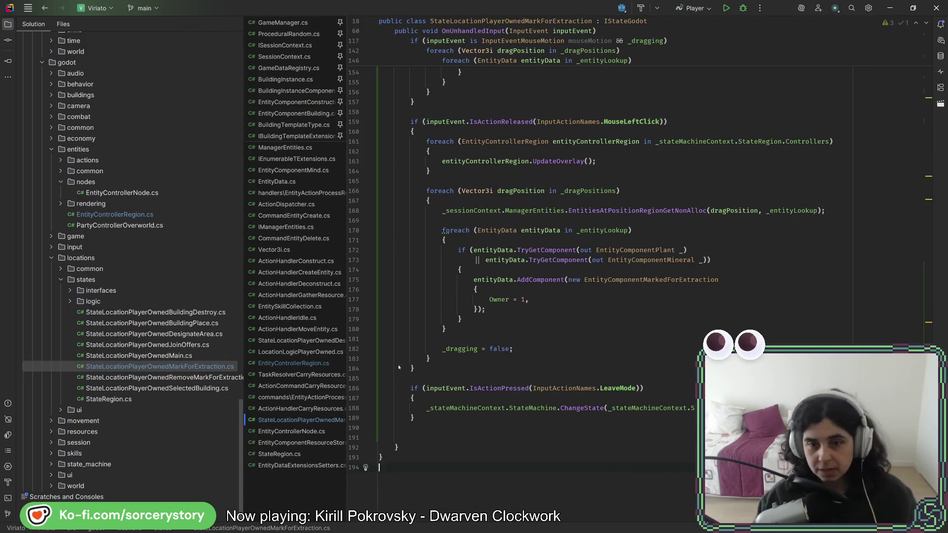
click(579, 398)
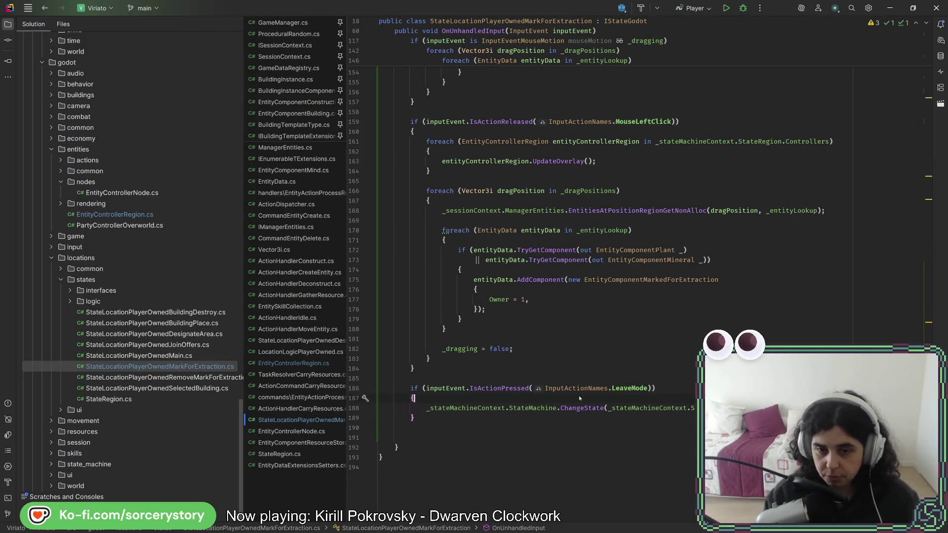
key(Return)
key(Return)
key(Up)
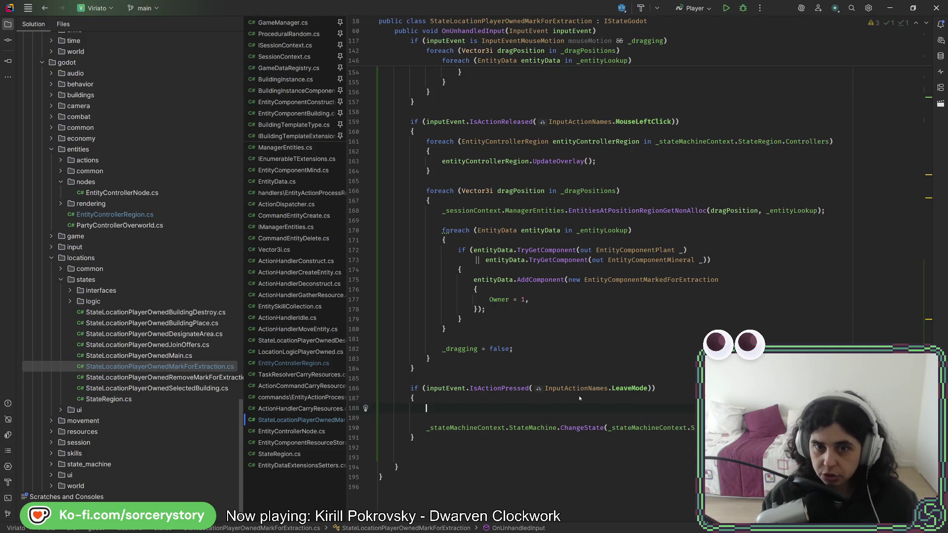
text(i)
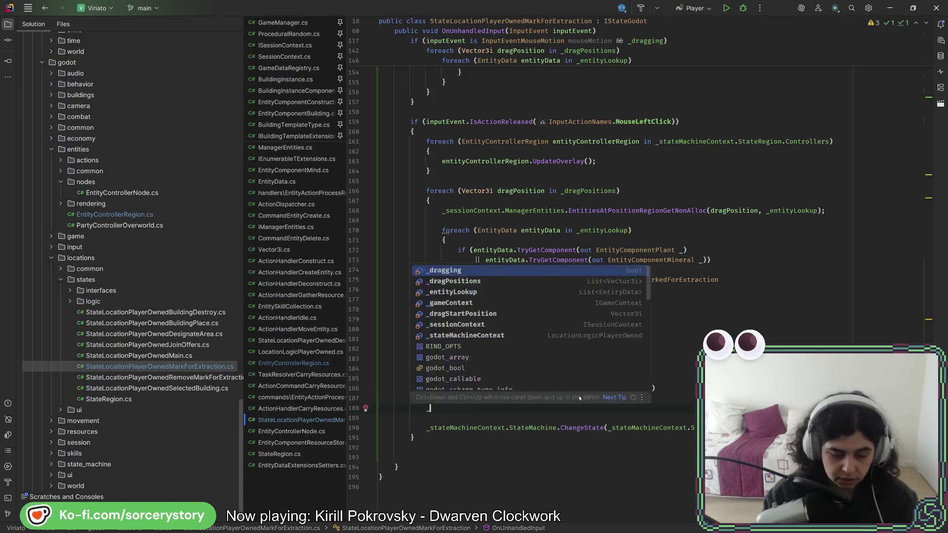
text(f(_dragging))
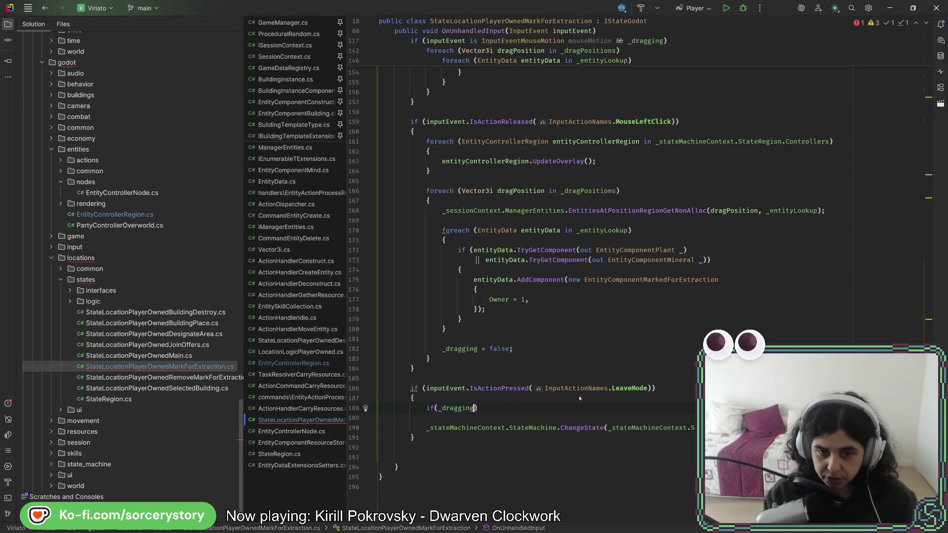
text({)
key(Return)
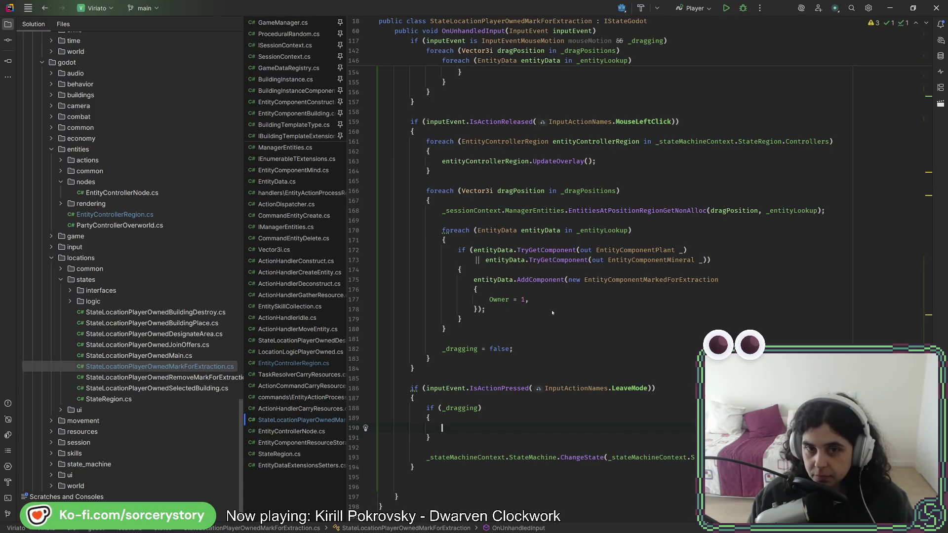
Paste the foreach UpdateOverlay loop from the mouse-motion branch into the LeaveMode block
scroll(547, 331, up, 3)
scroll(546, 331, up, 2)
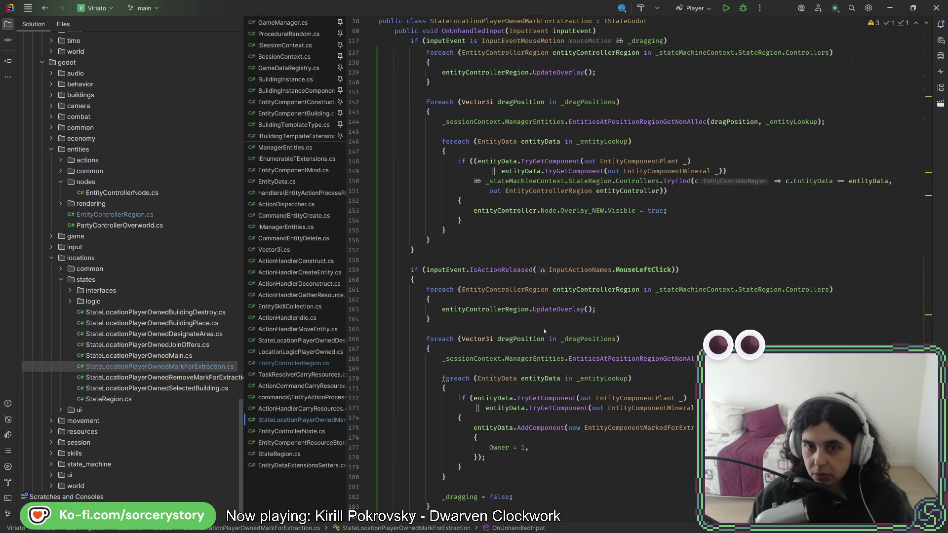
scroll(543, 328, up, 2)
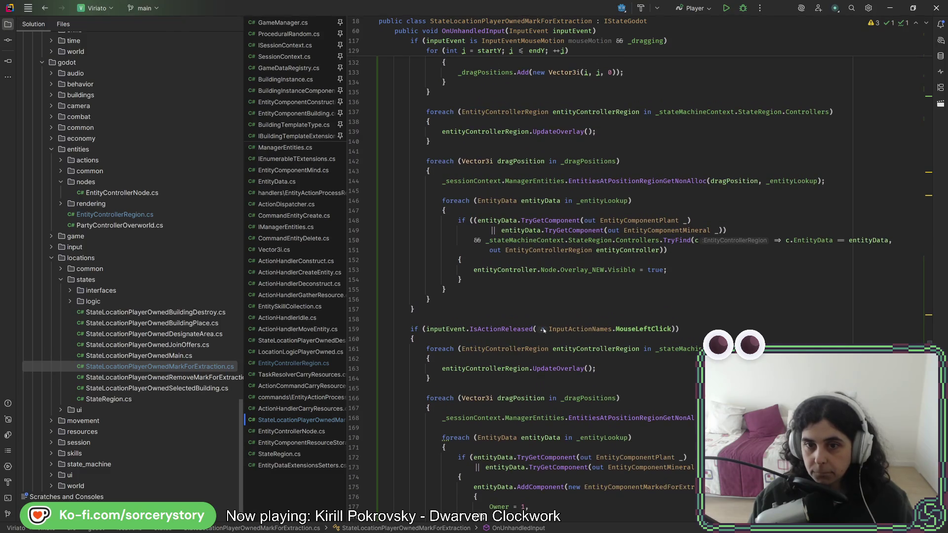
scroll(543, 330, up, 6)
scroll(532, 327, up, 3)
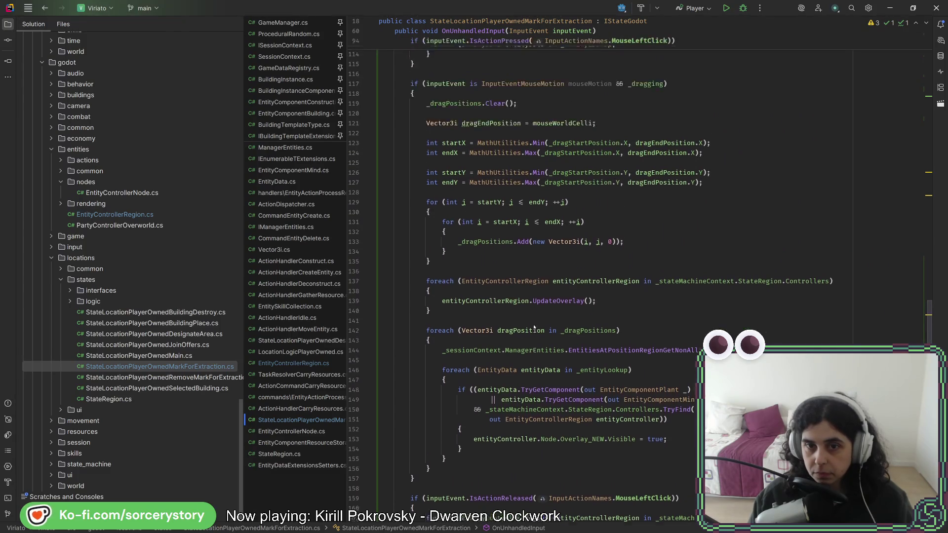
scroll(530, 327, up, 1)
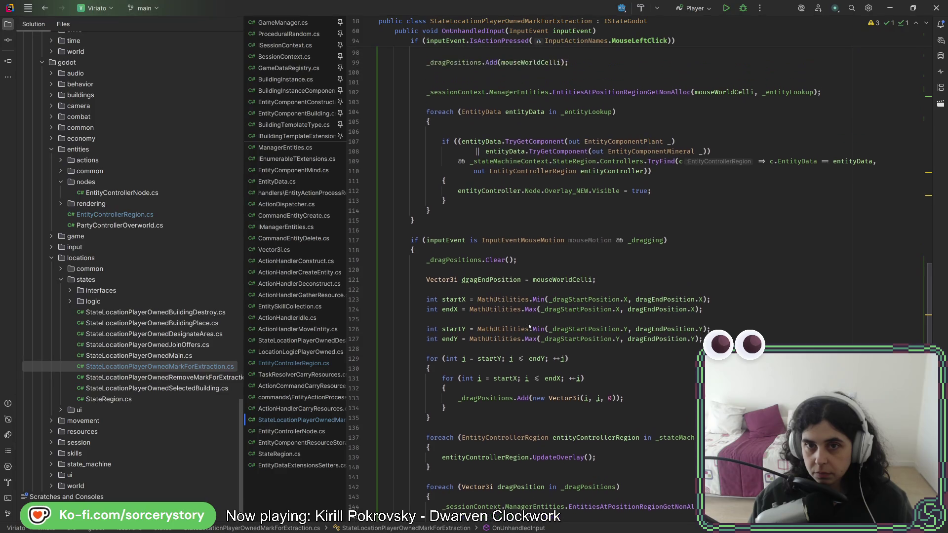
scroll(528, 326, down, 7)
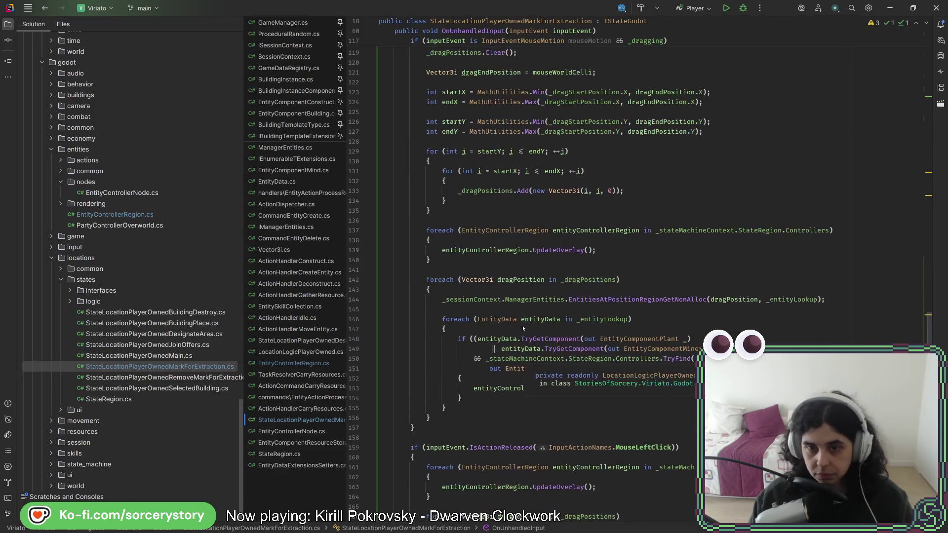
scroll(523, 328, down, 4)
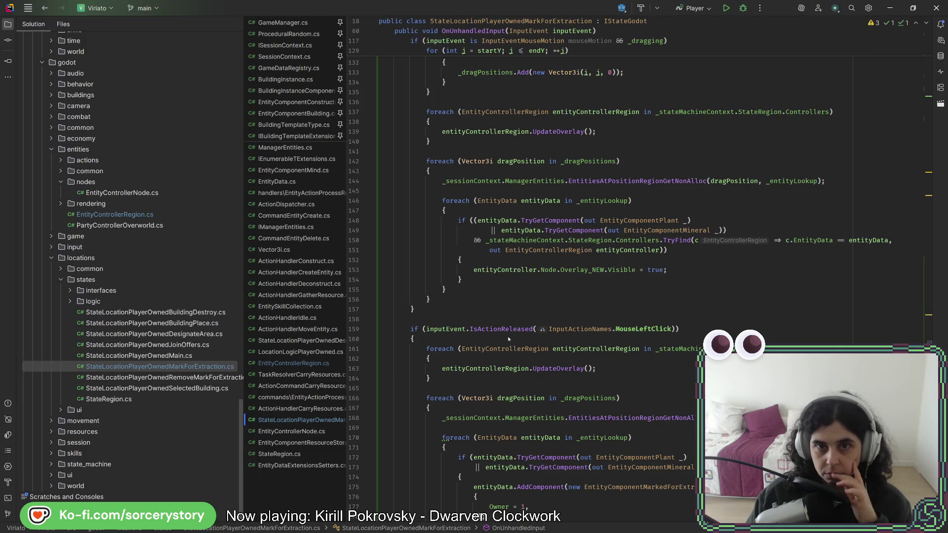
scroll(508, 339, up, 2)
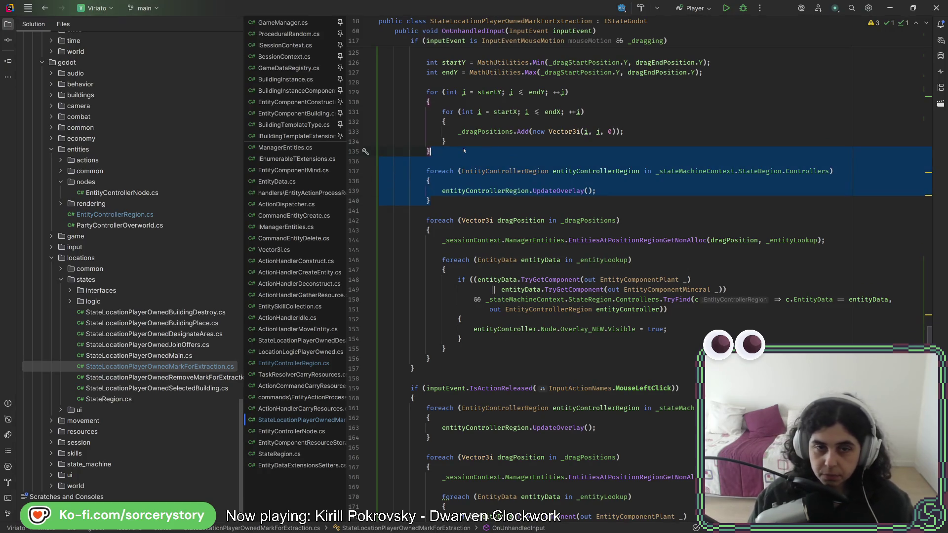
scroll(499, 313, down, 5)
scroll(499, 313, down, 4)
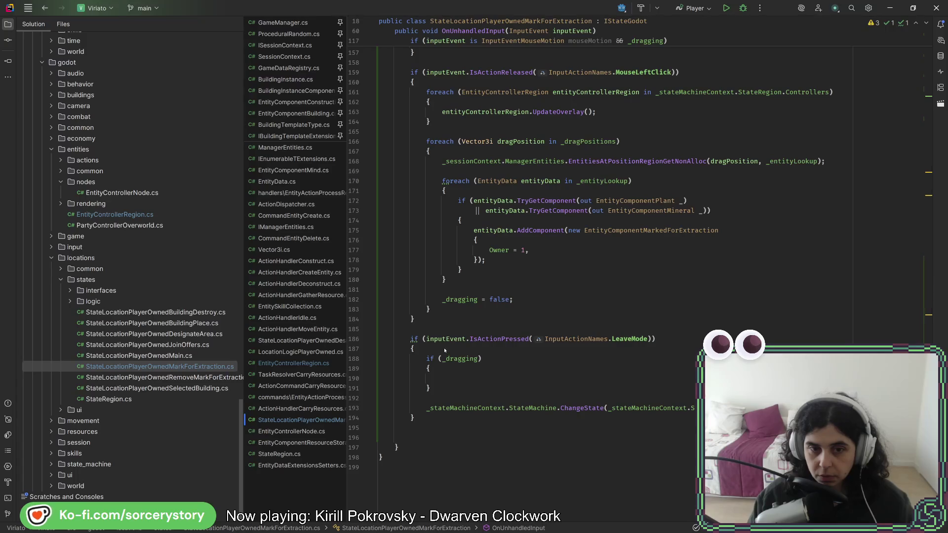
click(470, 348)
key(ctrl+v)
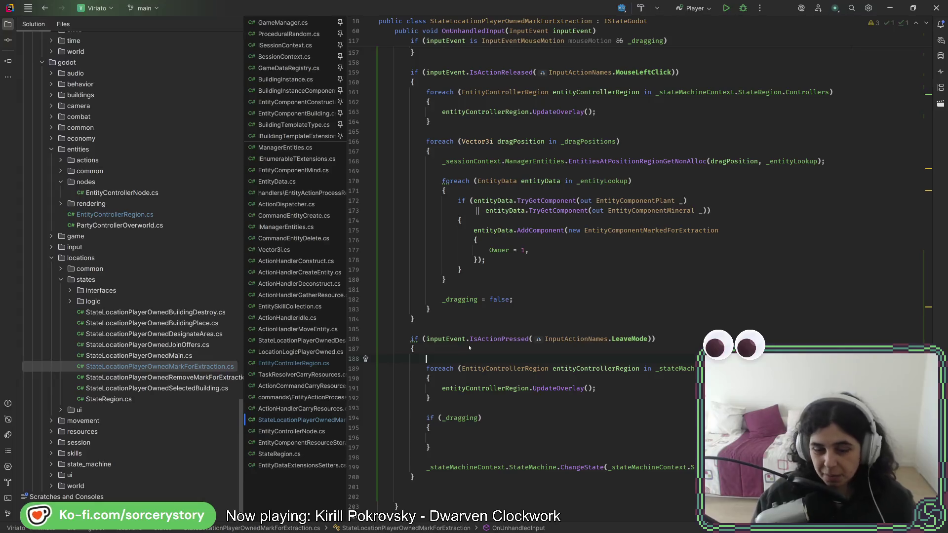
Delete the blank line above the UpdateOverlay() foreach and put the cursor inside the empty if (_dragging) block
key(Delete)
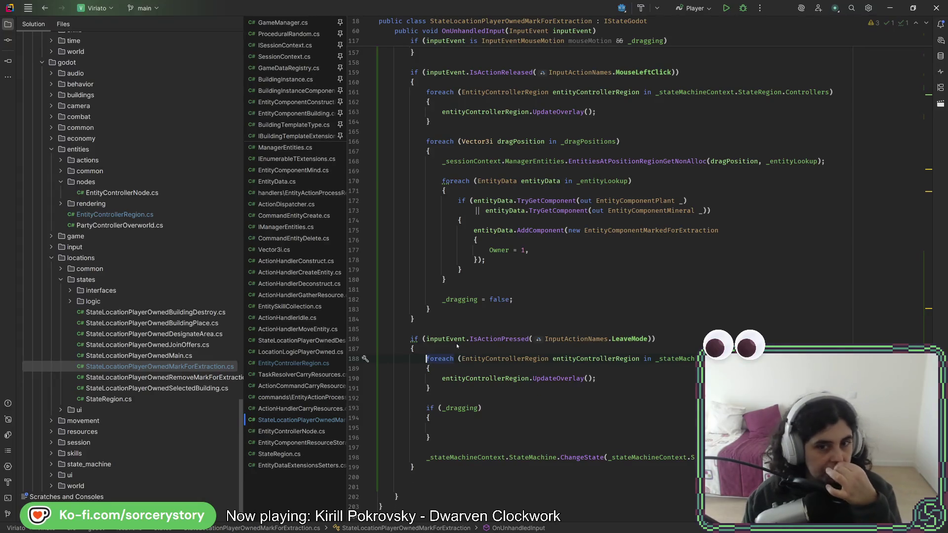
click(473, 429)
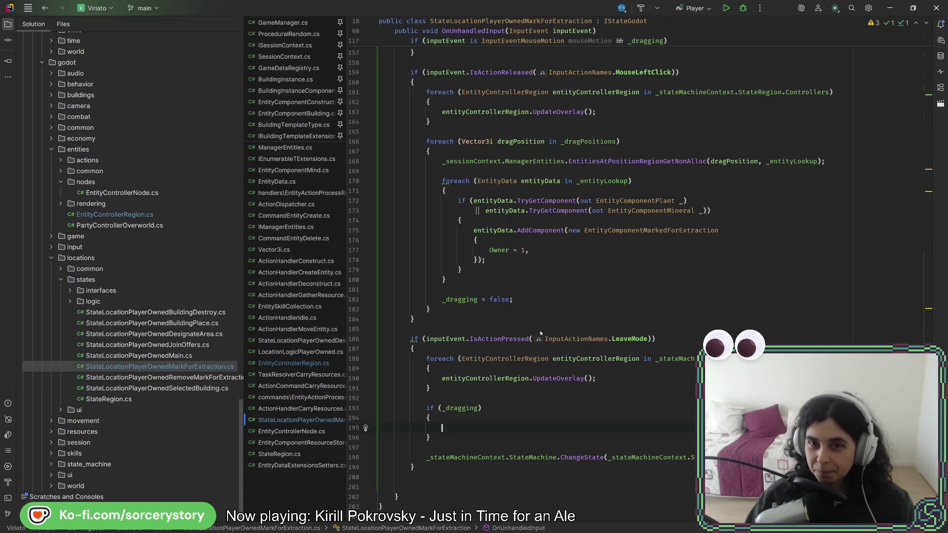
scroll(543, 328, up, 1)
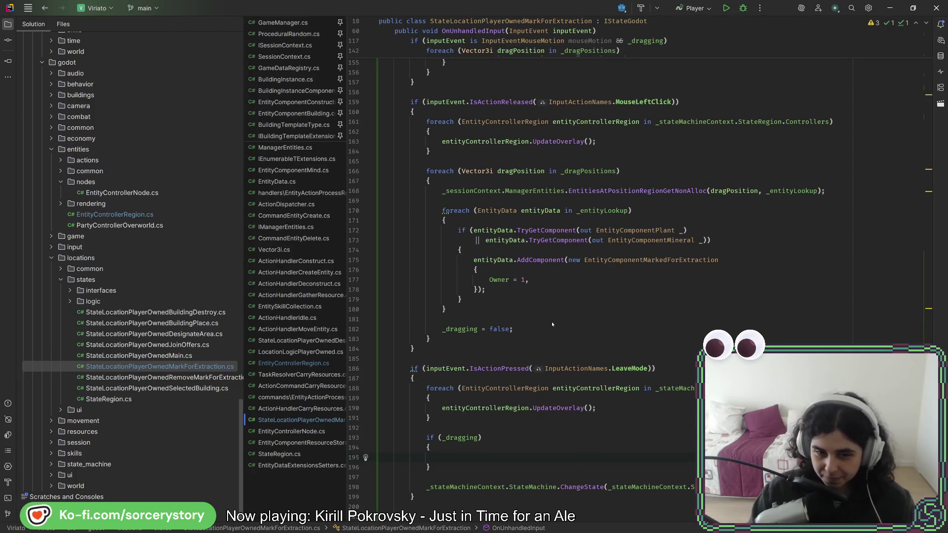
Write _dragging = false; inside the if (_dragging) block in LeaveMode
text(_dragging = false;)
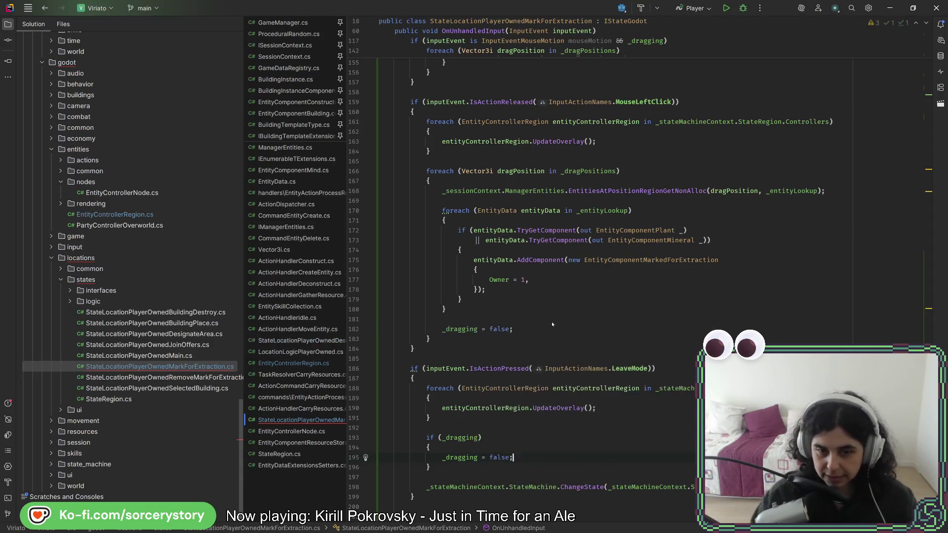
scroll(552, 322, up, 20)
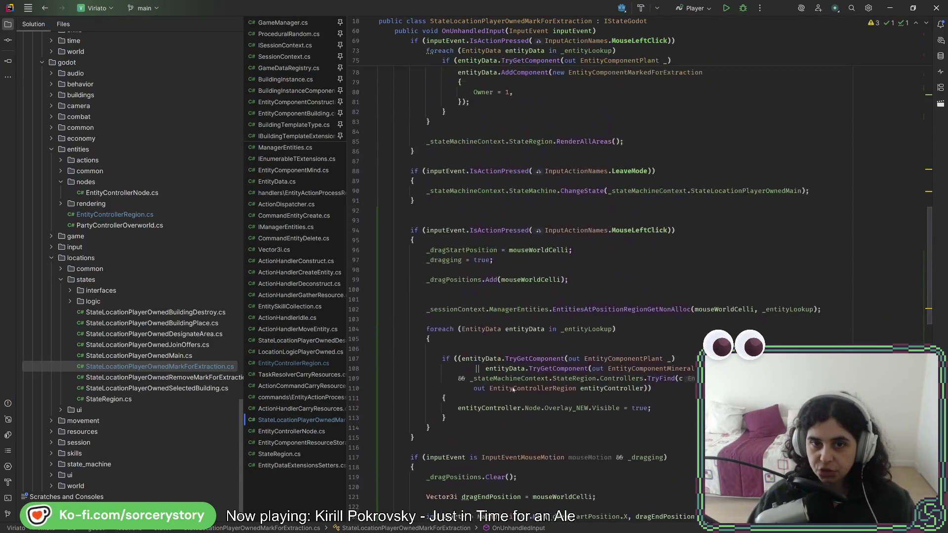
scroll(513, 388, up, 15)
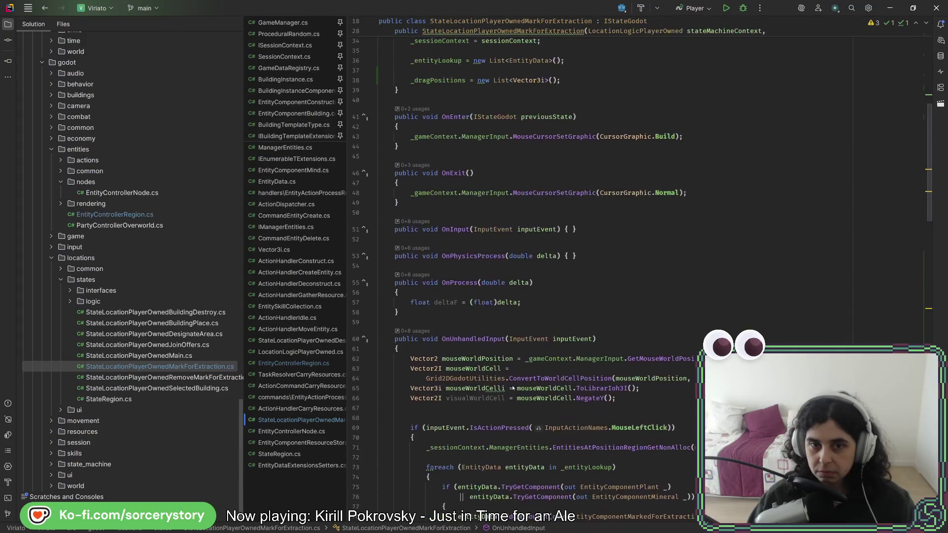
scroll(513, 388, up, 3)
Add a _dragging = false; line to the OnExit method
click(450, 273)
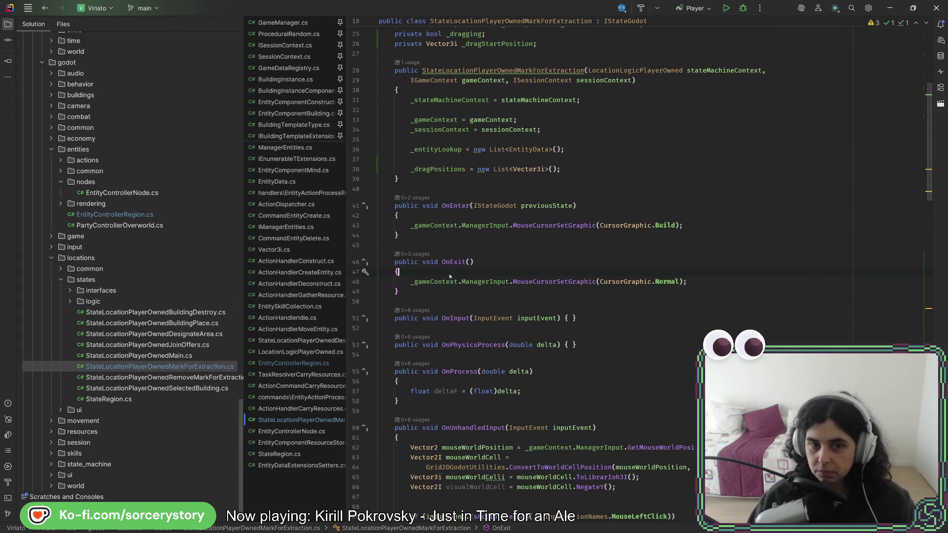
key(Return)
key(Return)
key(Up)
text(_dr)
key(Return)
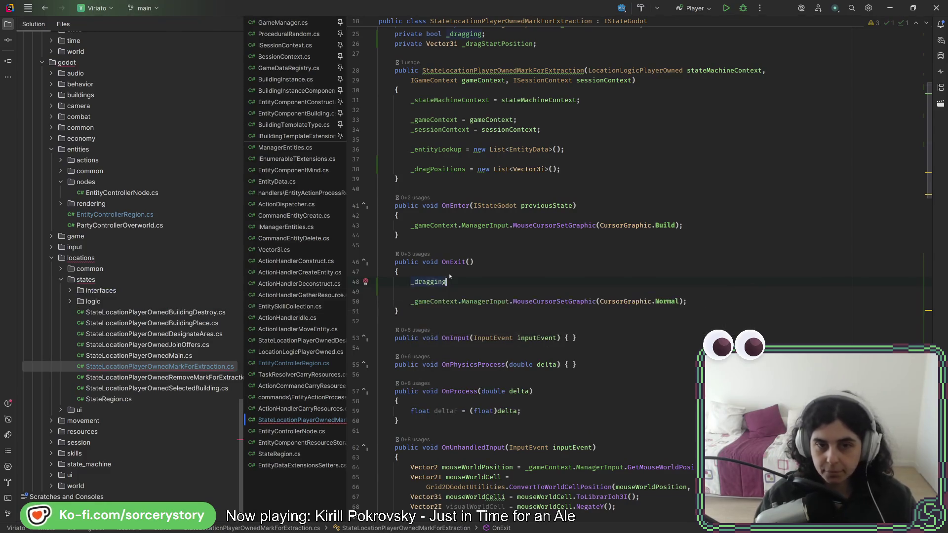
text( = false;)
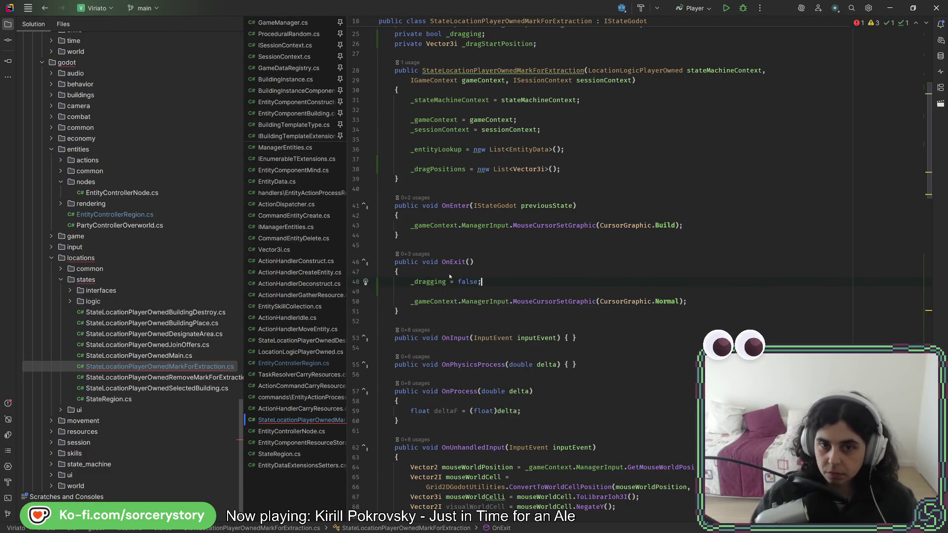
Move the _dragging = false; line from OnExit into OnEnter, after the Build cursor switch
drag(491, 281, 490, 271)
key(BackSpace)
click(466, 216)
key(Down)
key(End)
key(Return)
text(_dragging = false;)
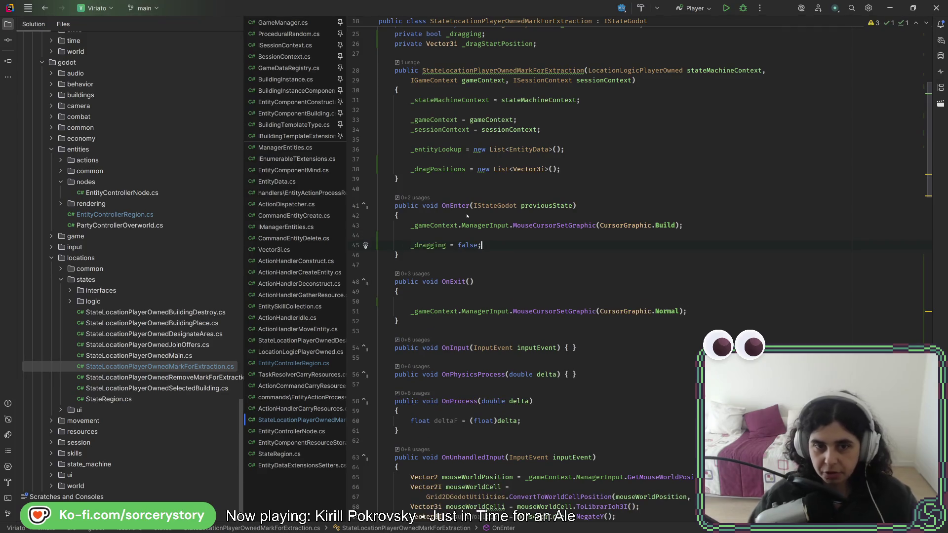
Clean up the leftover blank lines in OnExit, restoring an accidentally deleted parenthesis
click(469, 281)
key(BackSpace)
key(Down)
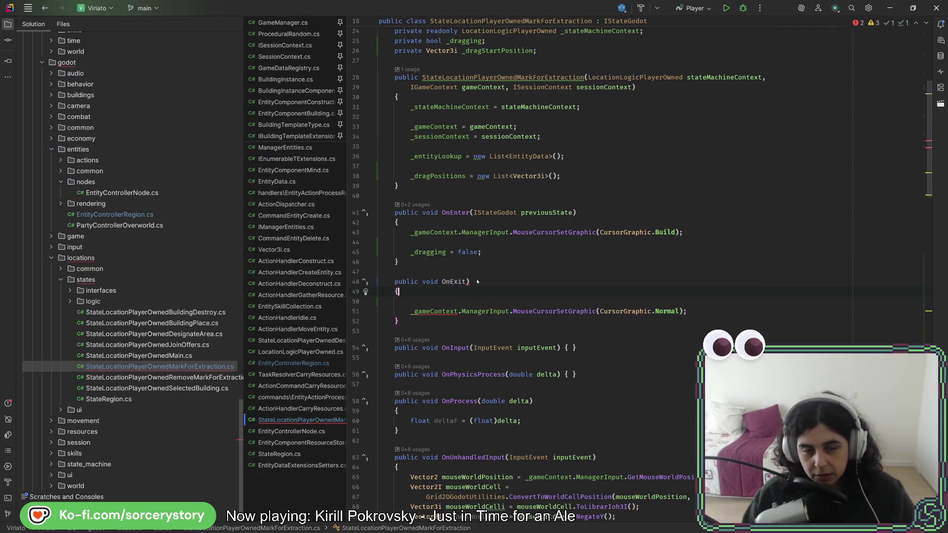
key(ctrl+z)
key(Down)
key(Delete)
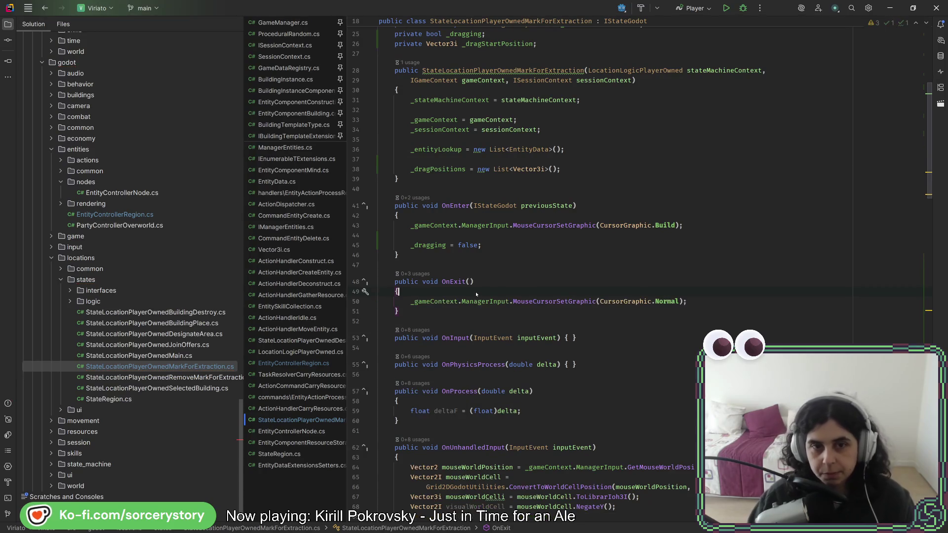
Delete the redundant if (_dragging) block from the LeaveMode handler
scroll(476, 294, up, 4)
scroll(455, 304, down, 20)
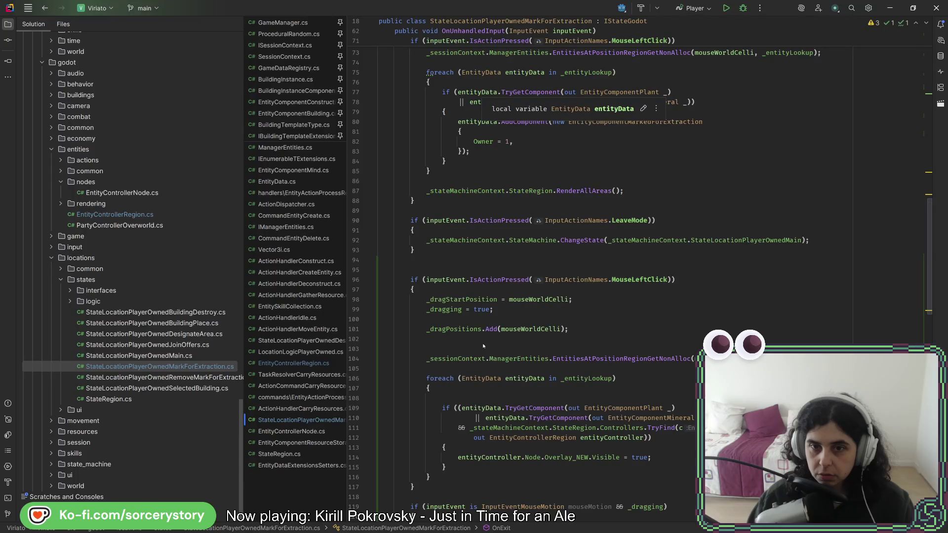
scroll(483, 346, down, 16)
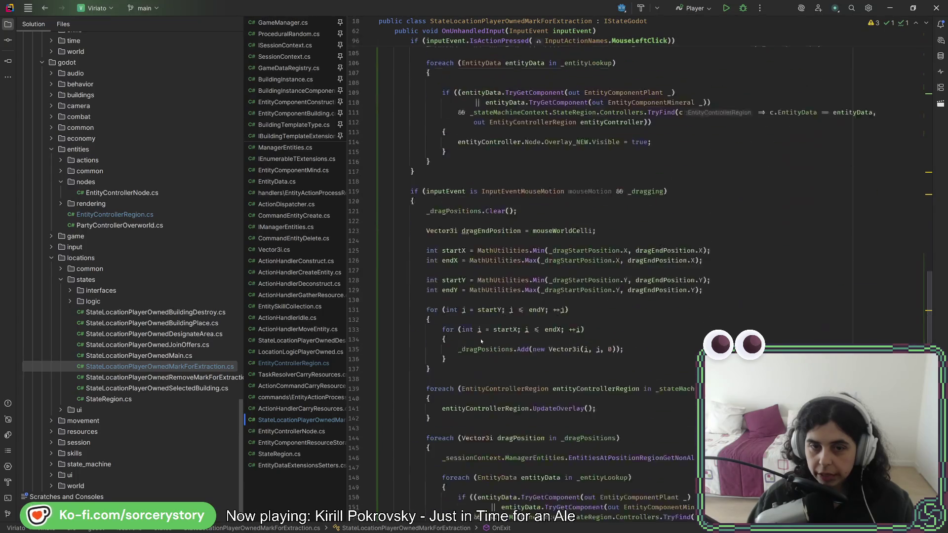
scroll(479, 342, down, 14)
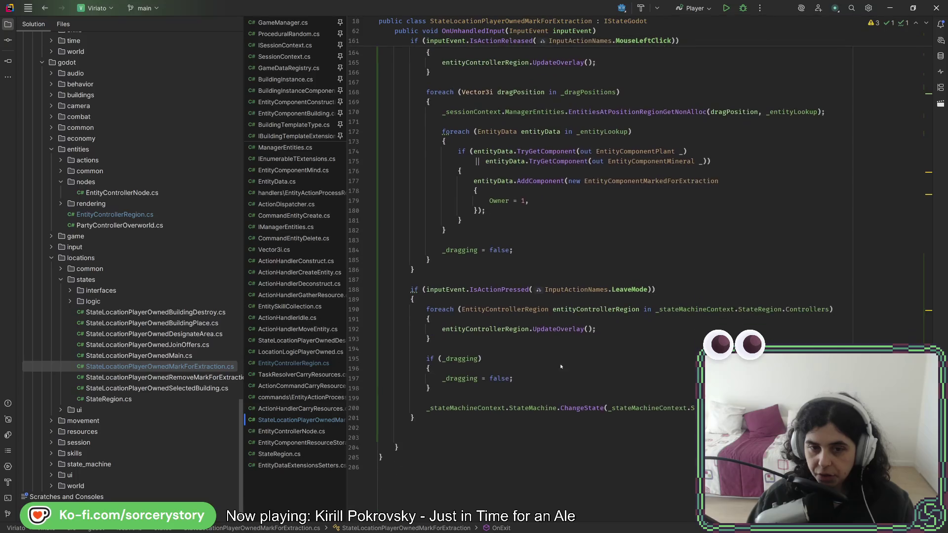
drag(527, 394, 535, 337)
key(BackSpace)
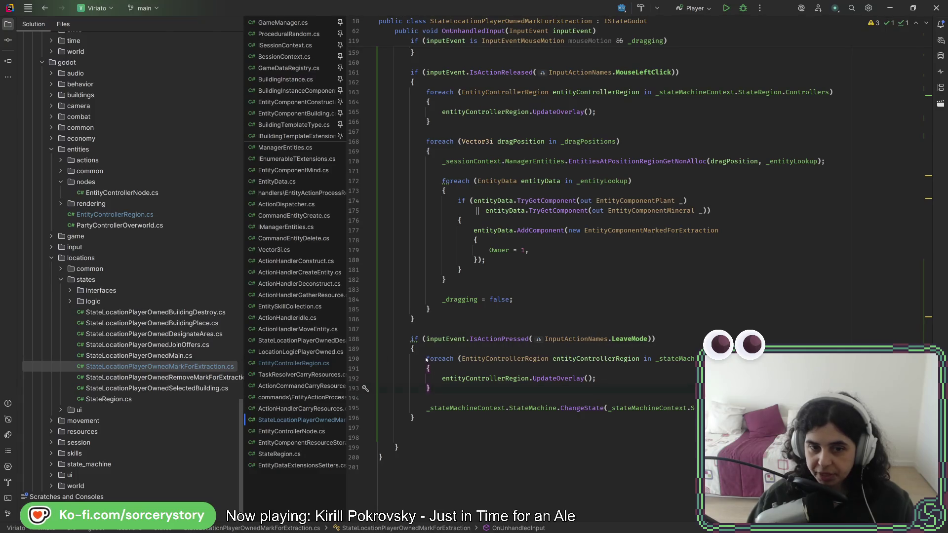
Check the overlay-refresh loop, then switch to Godot and build and run the project
drag(426, 360, 442, 393)
click(485, 401)
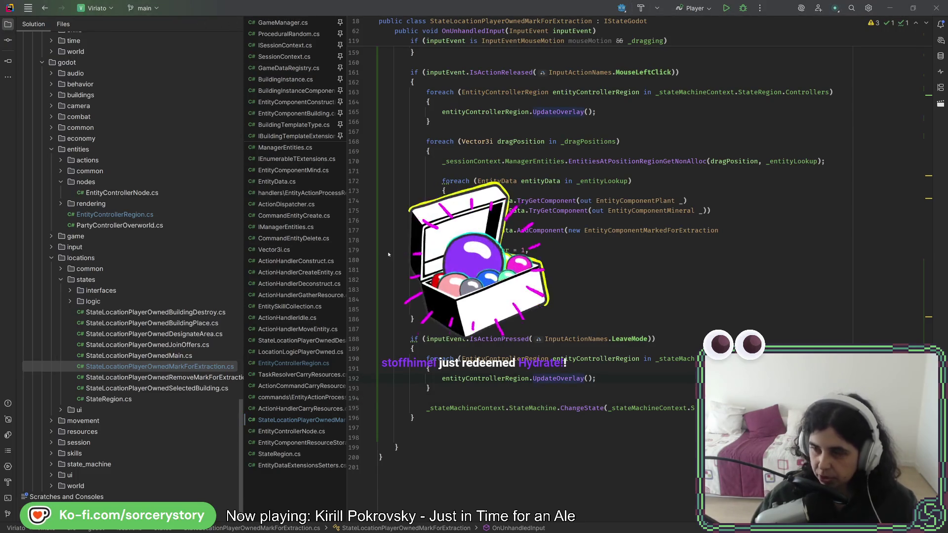
key(alt+Tab)
click(780, 24)
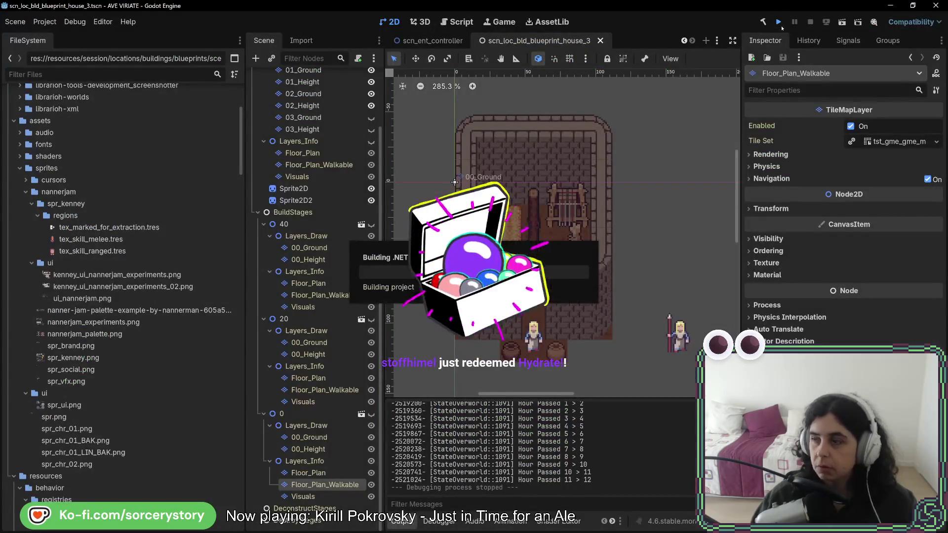
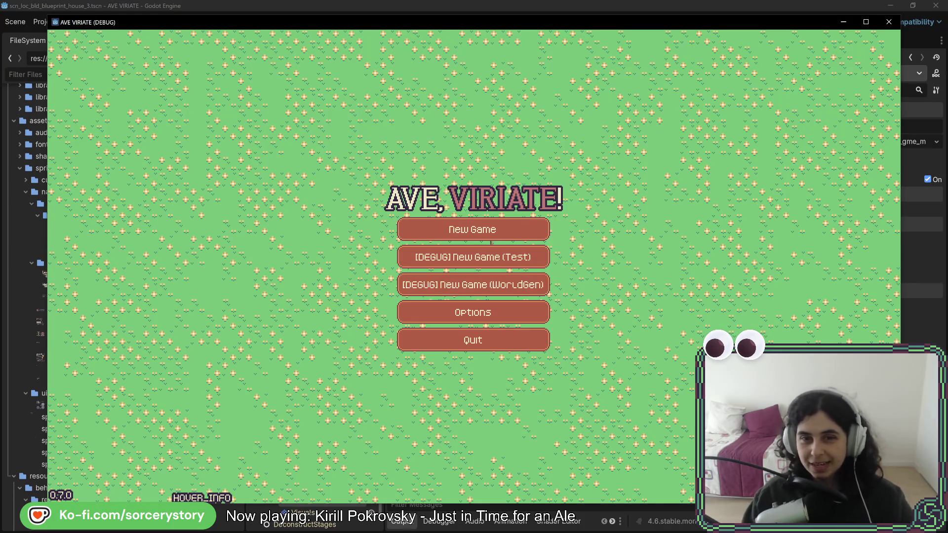
Start a new game and visit the player settlement with its designation options open
click(513, 232)
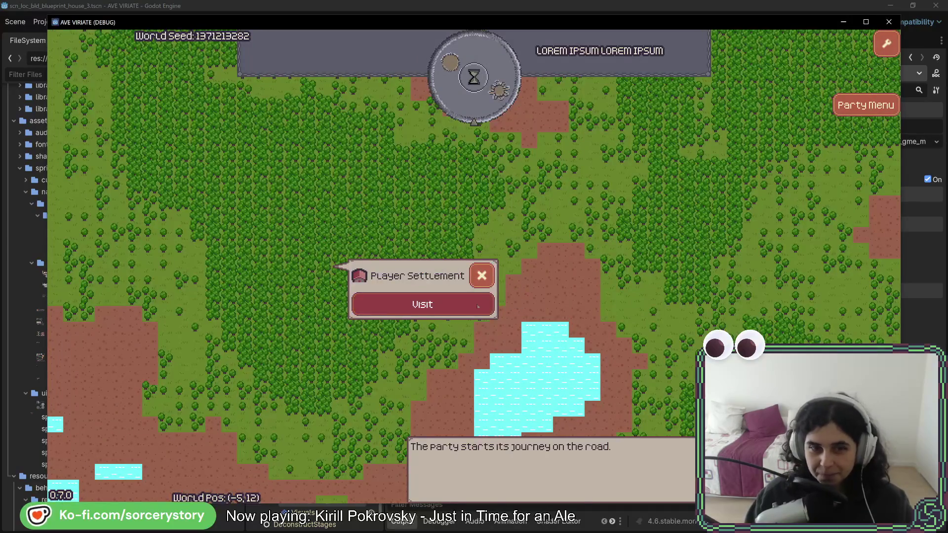
click(474, 304)
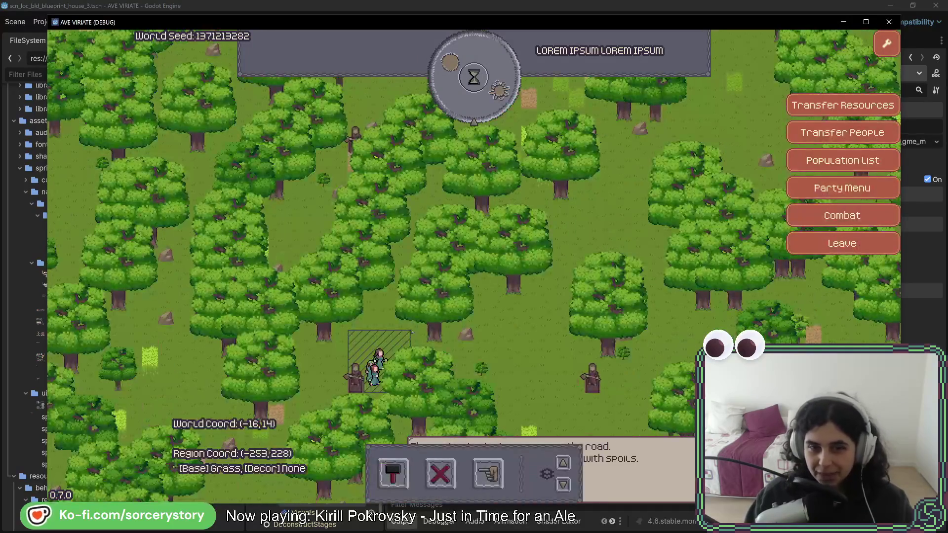
click(489, 473)
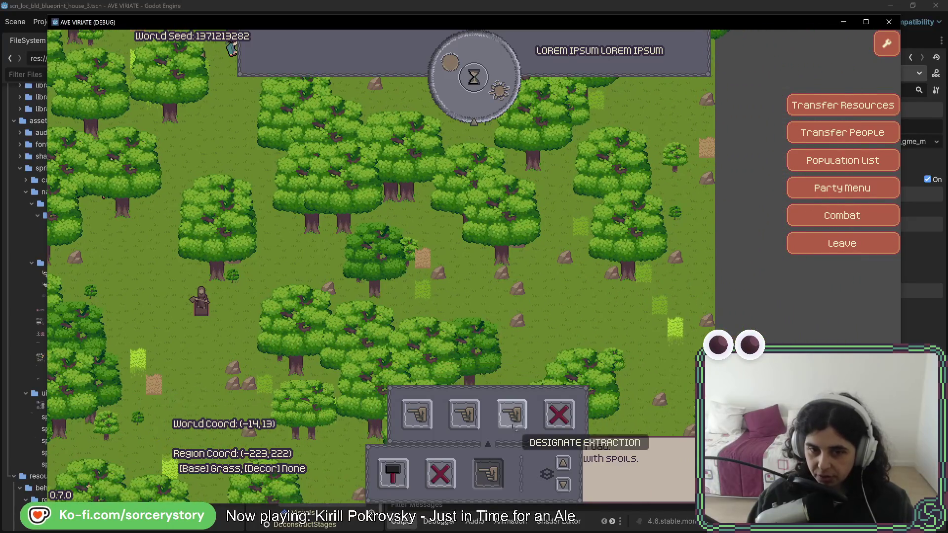
Drag a rectangle over trees to mark them for extraction, then close the game and return to Rider
mouse_move(496, 254)
mouse_down()
mouse_move(509, 279)
mouse_move(631, 328)
mouse_up()
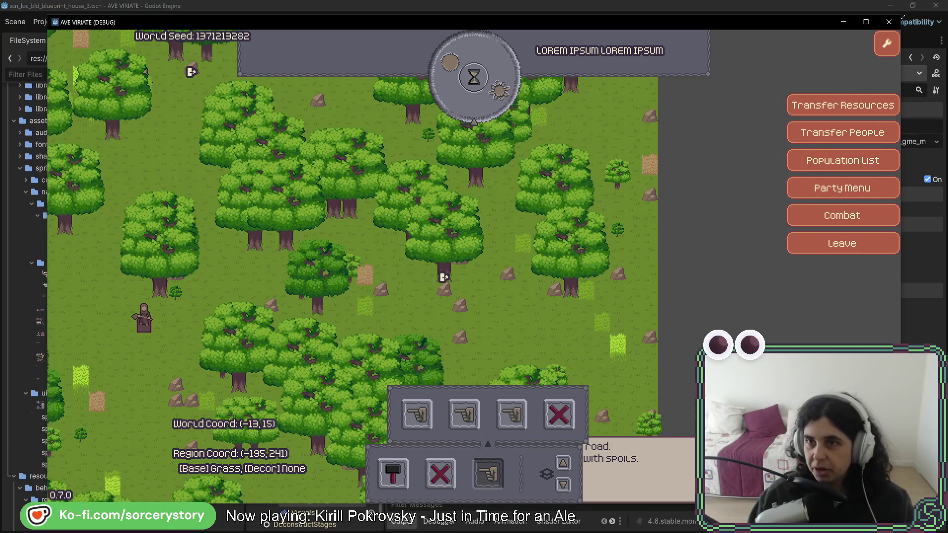
click(889, 22)
key(alt+Tab)
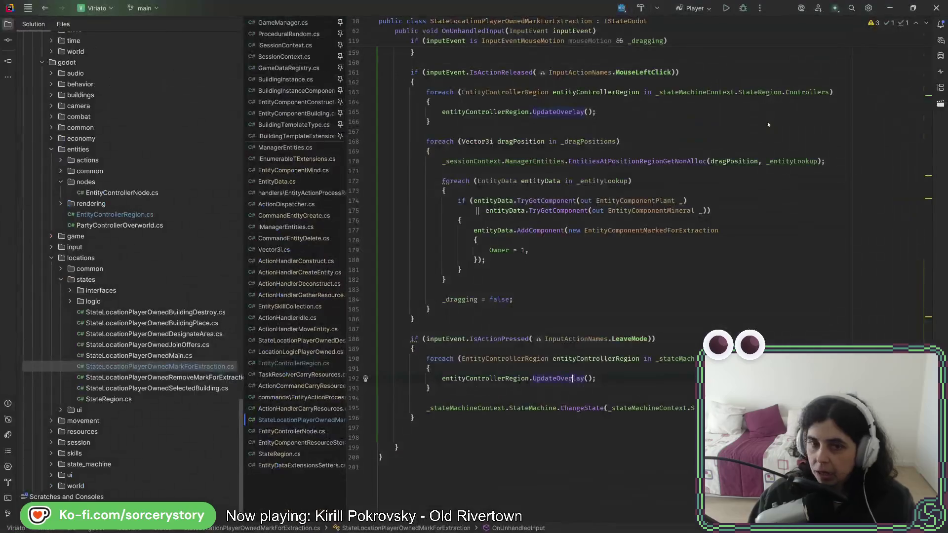
In OnEnter, add an empty line right after `_dragging = false;`
click(597, 301)
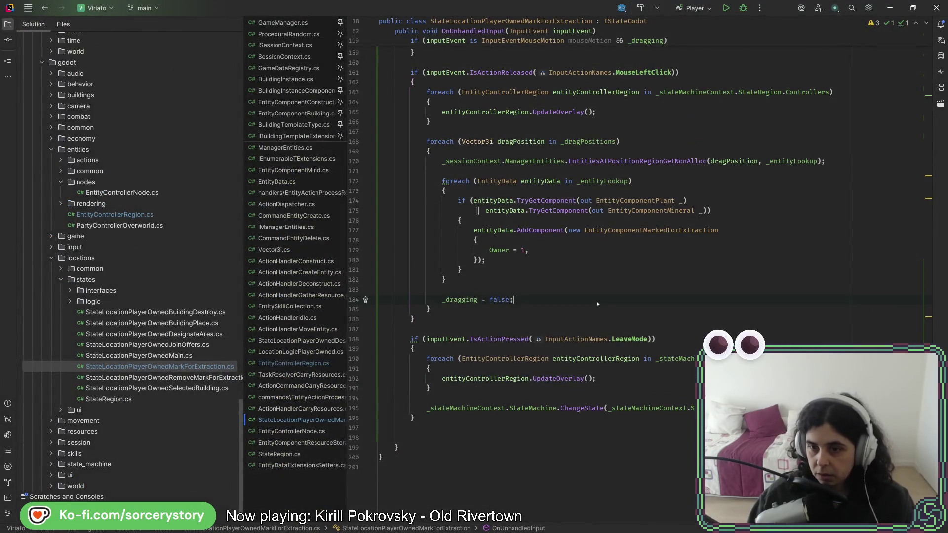
scroll(597, 301, up, 6)
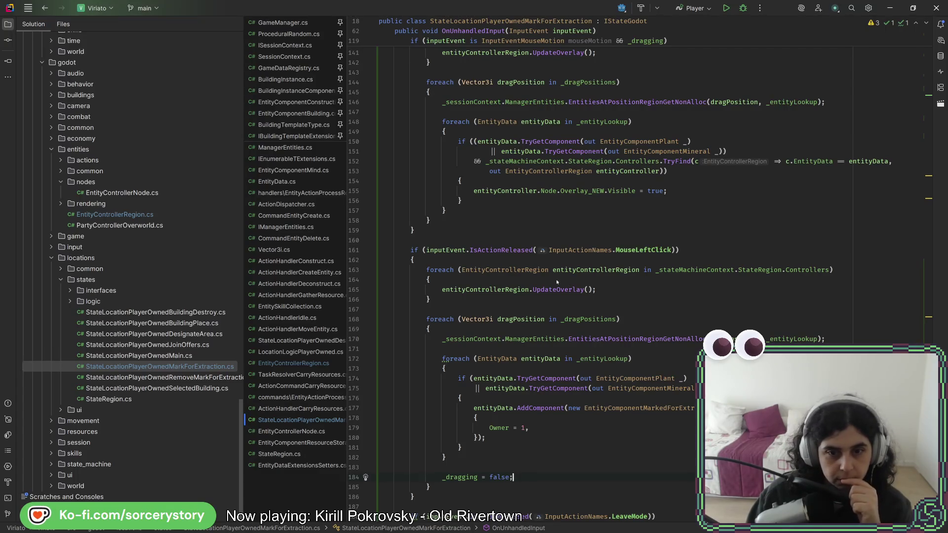
scroll(558, 277, up, 6)
scroll(533, 316, up, 1)
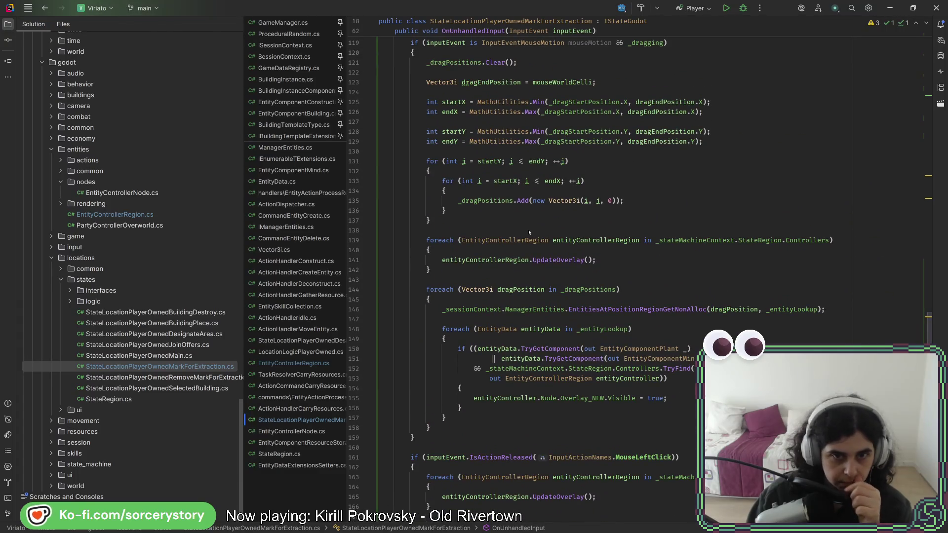
scroll(472, 323, down, 6)
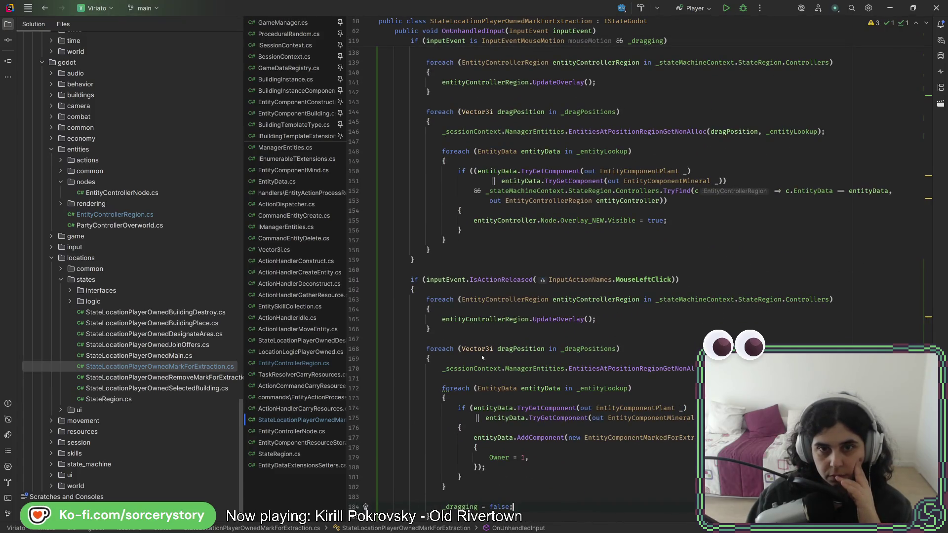
scroll(482, 358, up, 7)
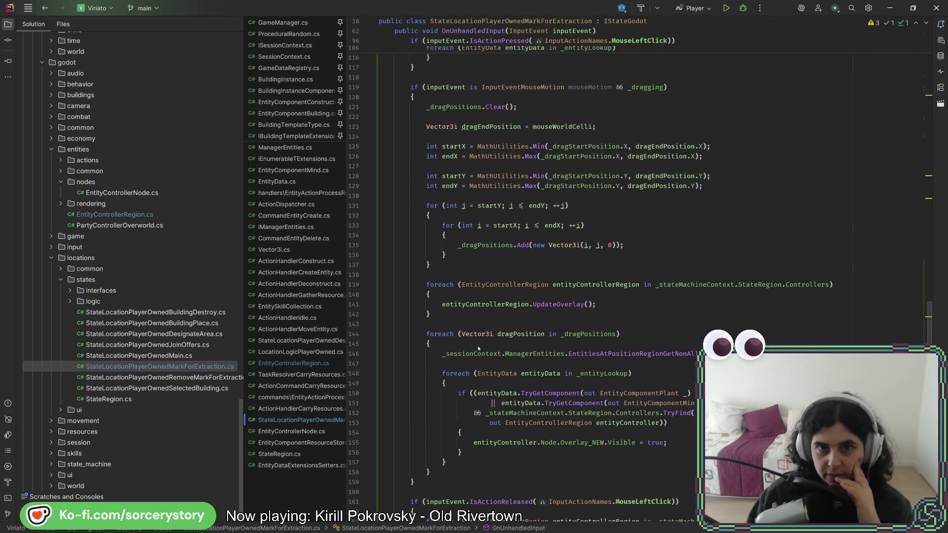
scroll(477, 349, up, 6)
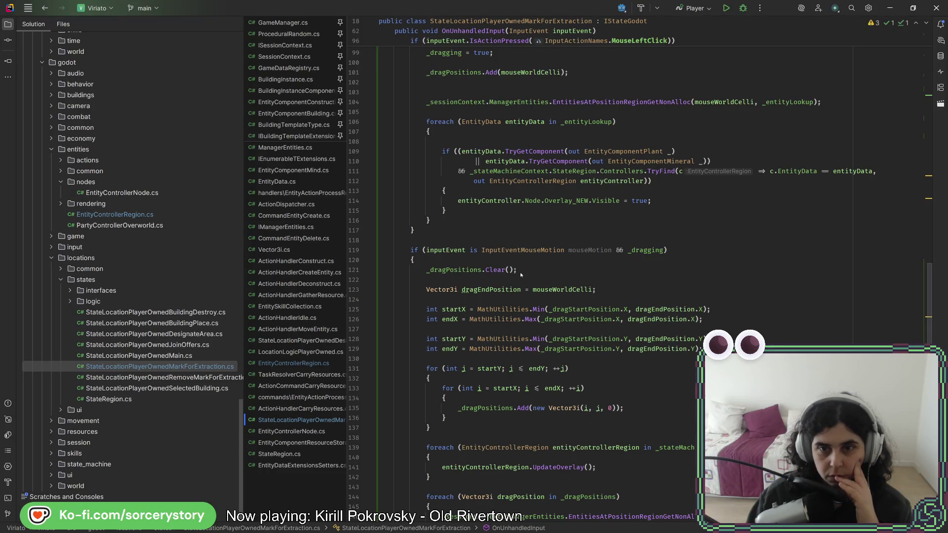
scroll(548, 265, up, 10)
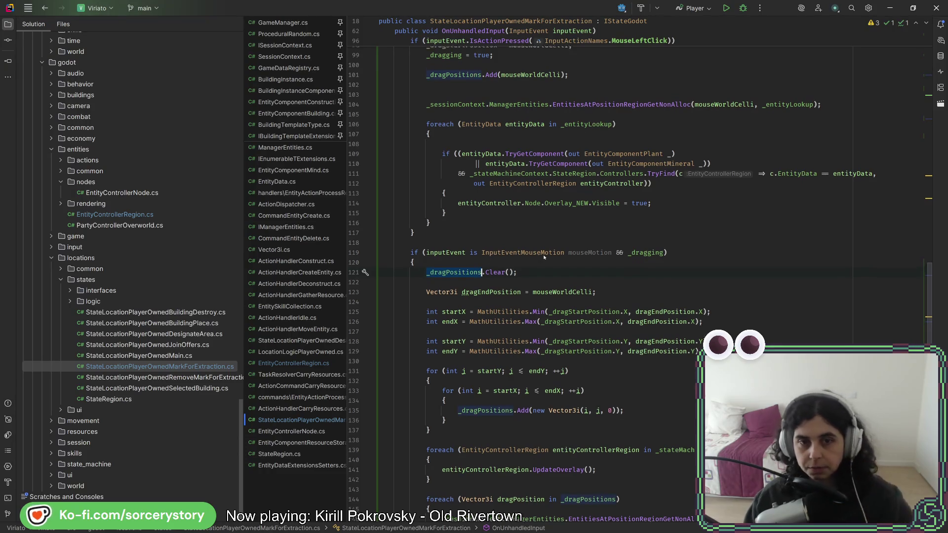
scroll(547, 265, up, 17)
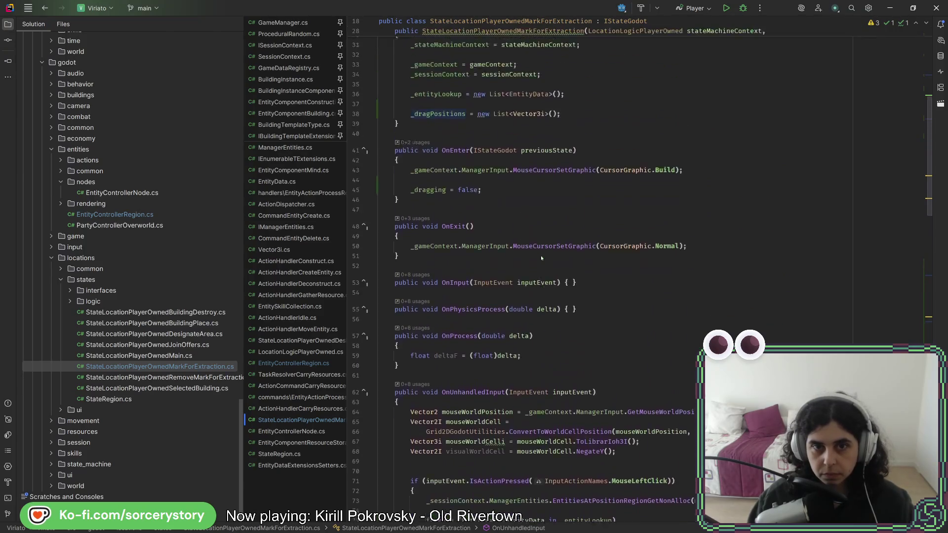
key(Down)
key(End)
key(Return)
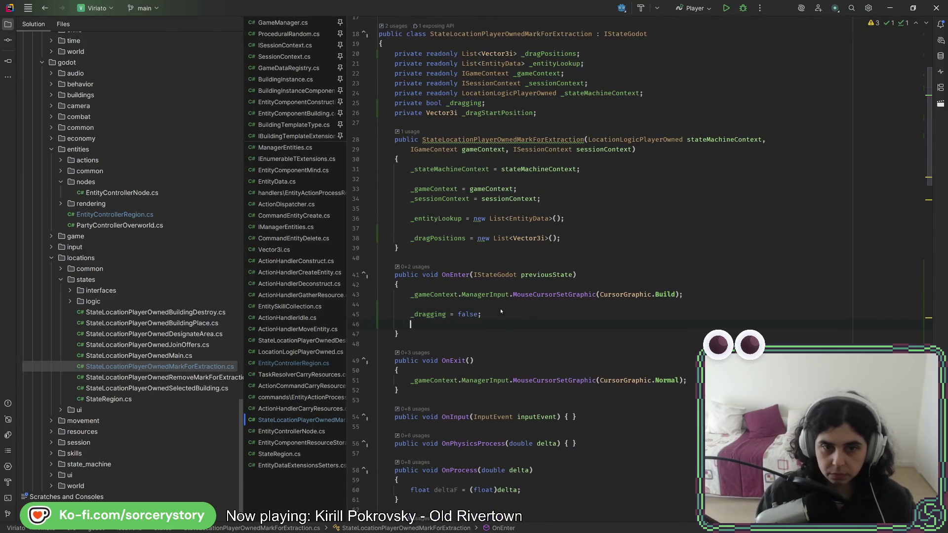
Insert `_dragPositions.Clear();` in OnEnter and move to line 102 of the MouseLeftClick press handler
text(_dragPositions.Clear();)
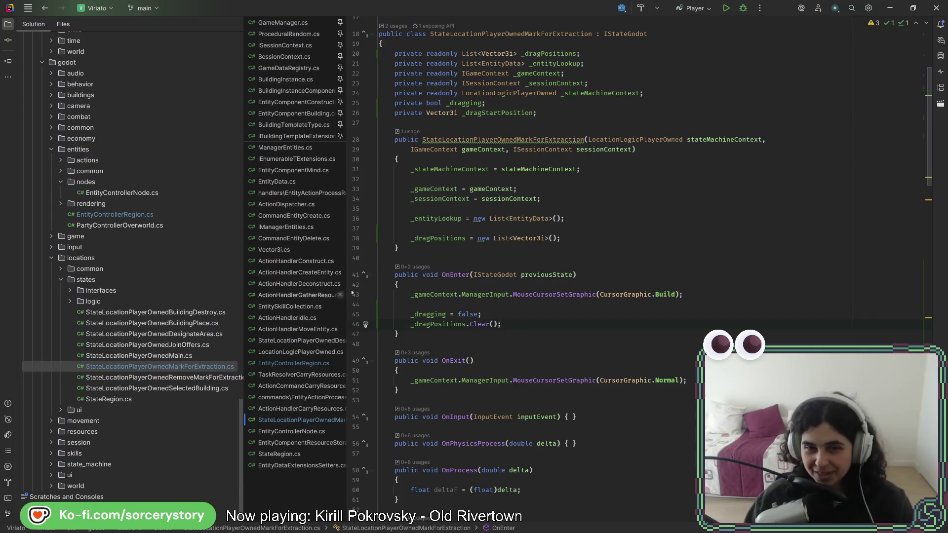
click(454, 324)
scroll(618, 330, down, 7)
scroll(621, 330, down, 8)
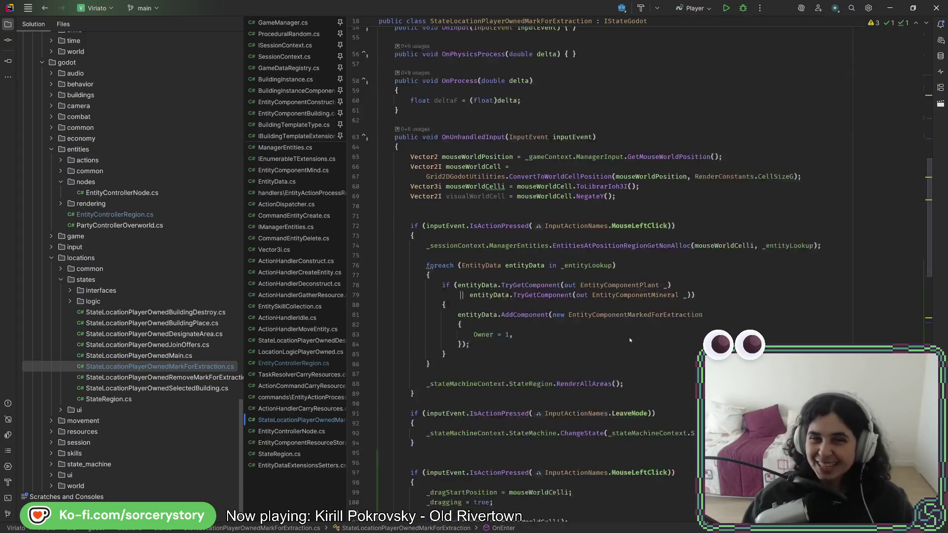
scroll(629, 334, down, 7)
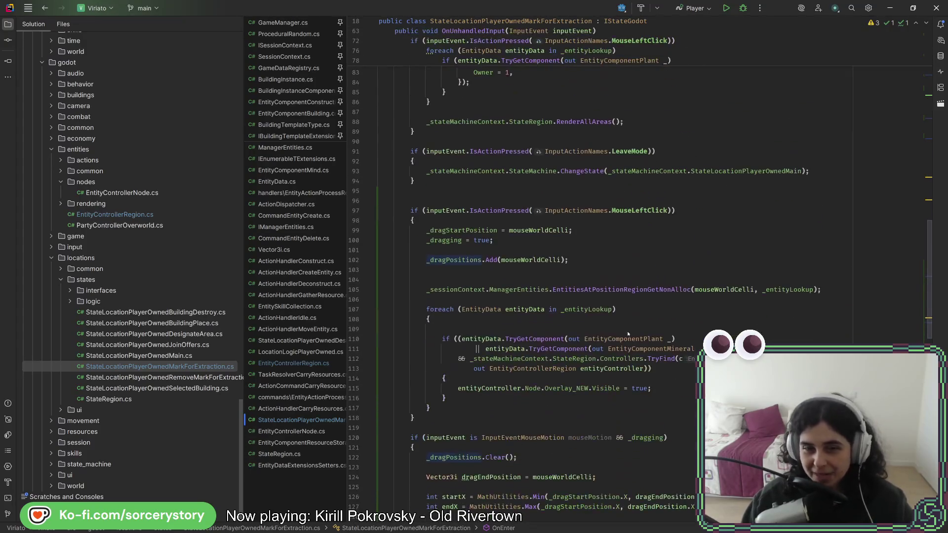
click(593, 264)
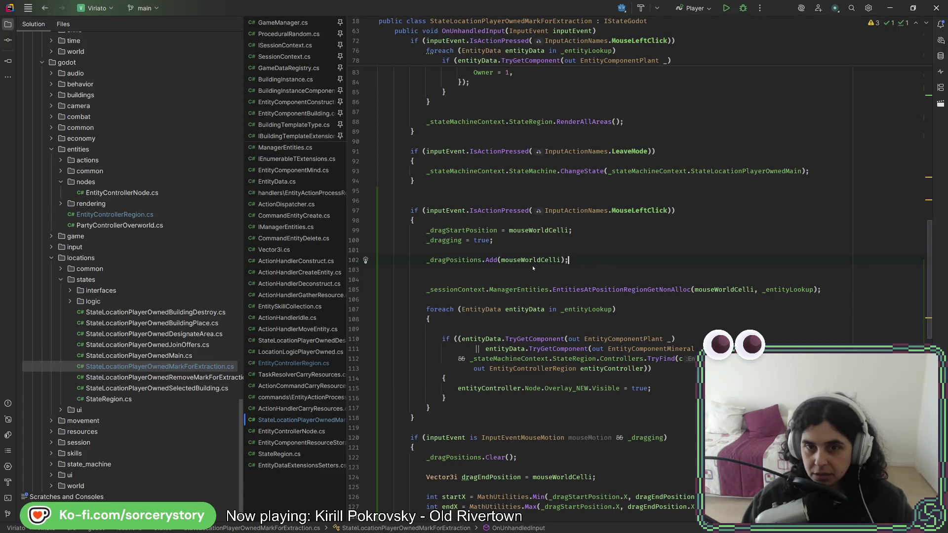
Review the _dragPositions use and the MouseLeftClick release handler, then run the game from Godot
double_click(458, 260)
scroll(458, 260, down, 10)
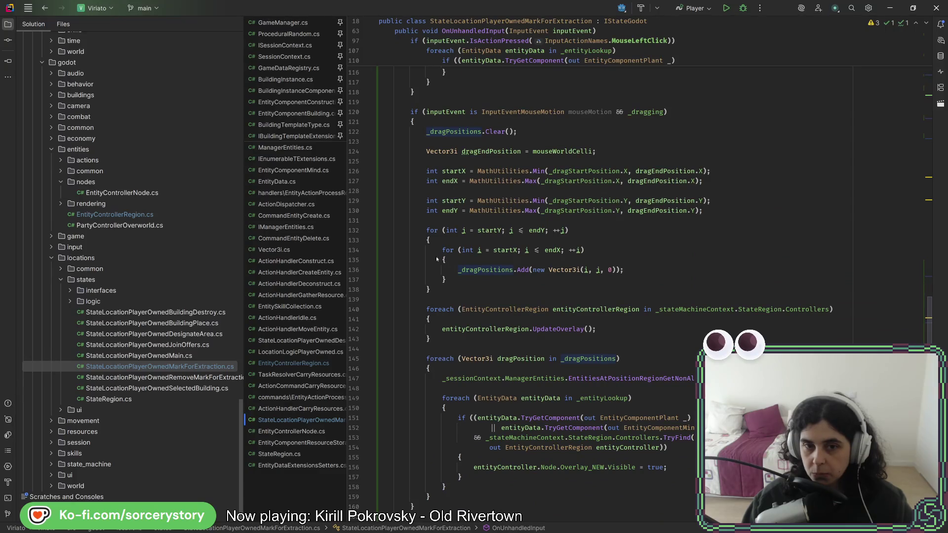
scroll(370, 298, down, 6)
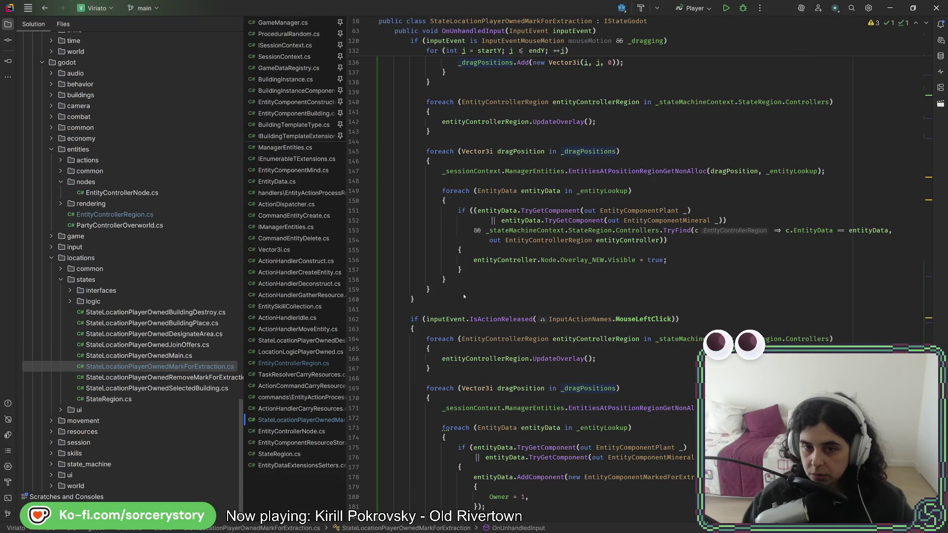
scroll(464, 296, down, 4)
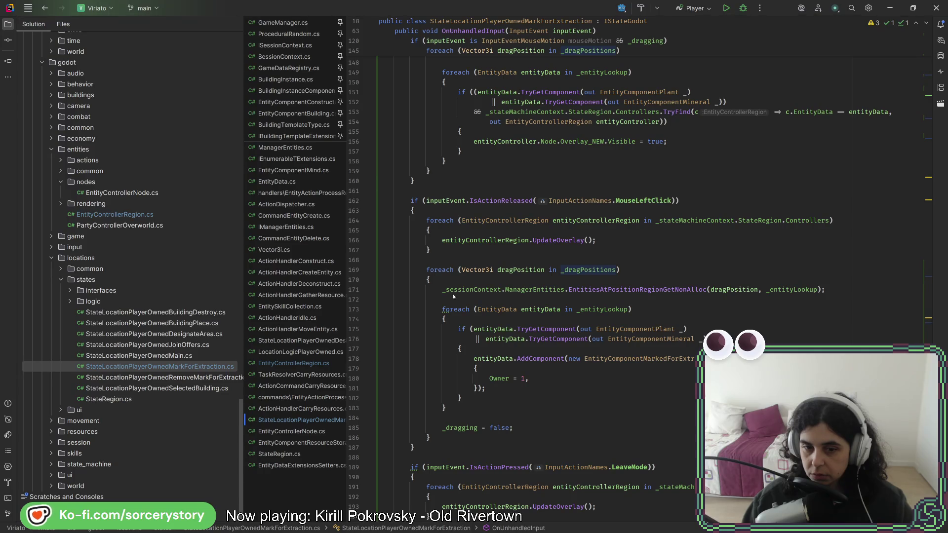
scroll(453, 296, down, 3)
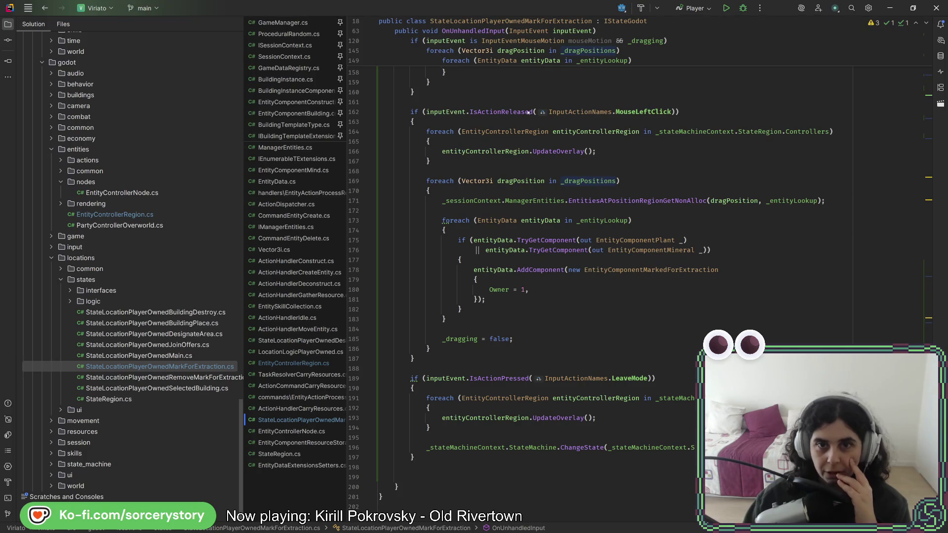
double_click(635, 112)
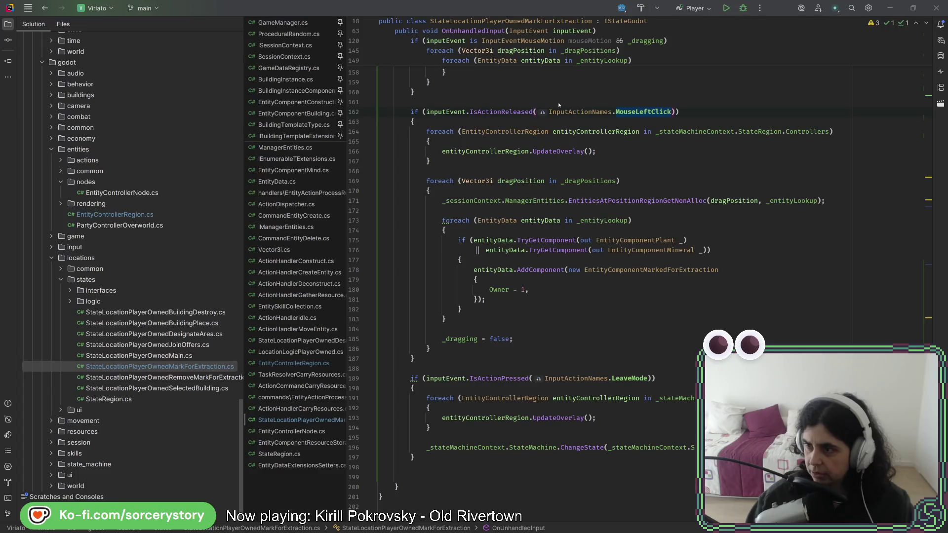
key(alt+Tab)
click(777, 23)
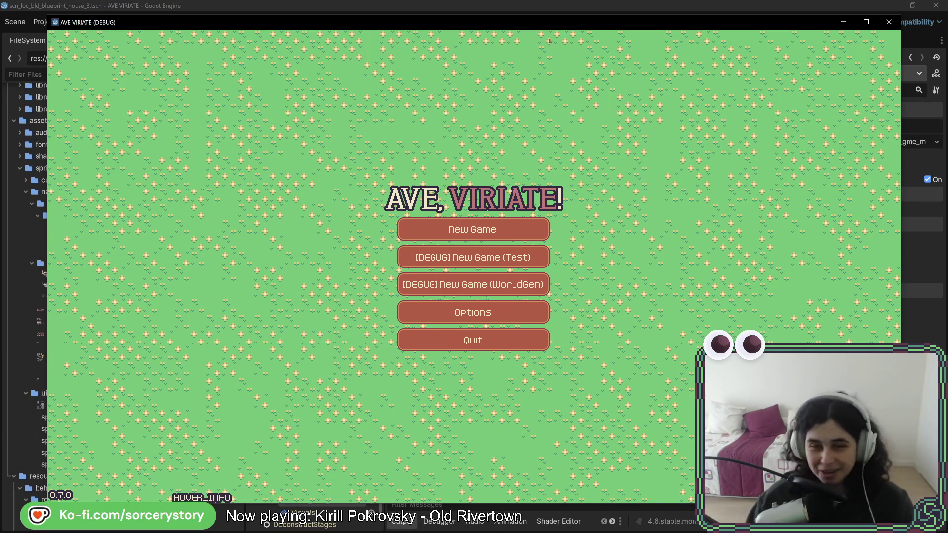
Start a new game, visit the player settlement, pan around with WASD, and stop the run with F8
click(485, 235)
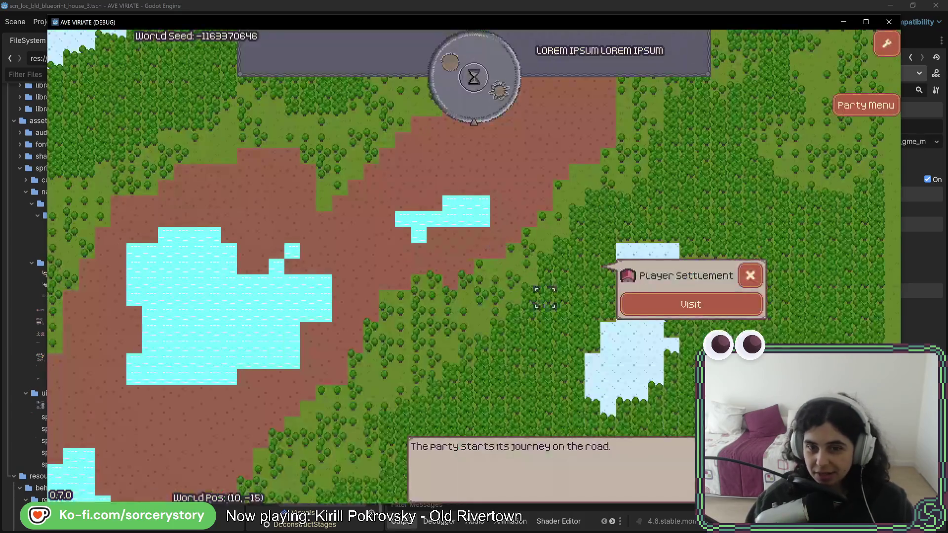
click(660, 302)
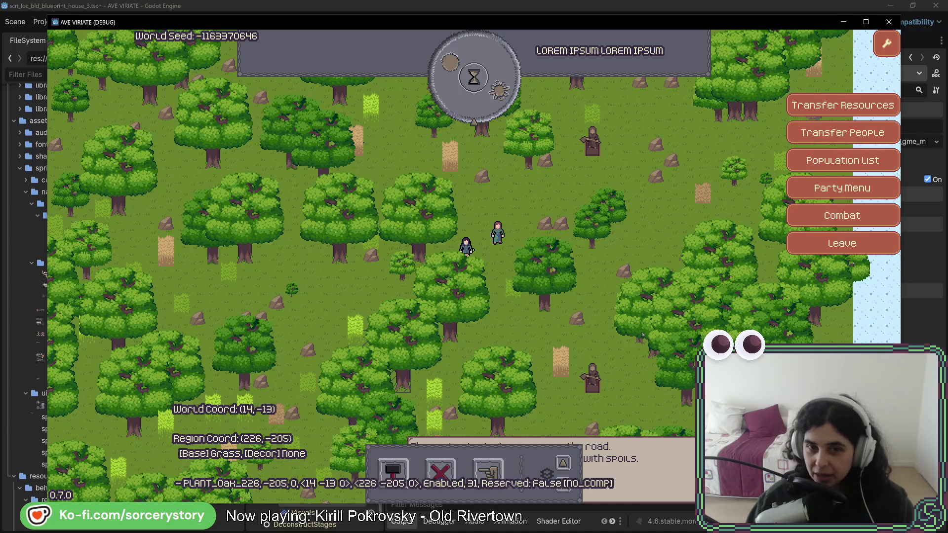
key(w)
key(d)
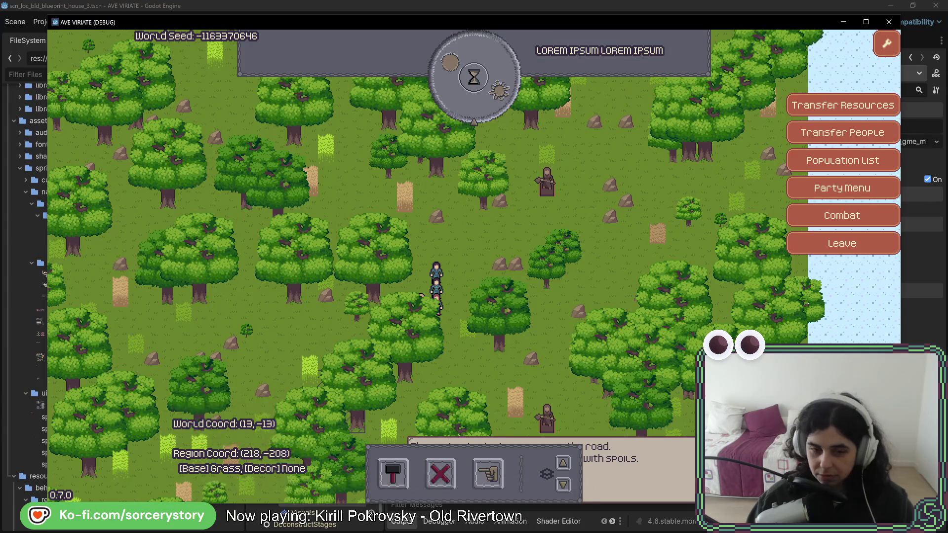
key(d)
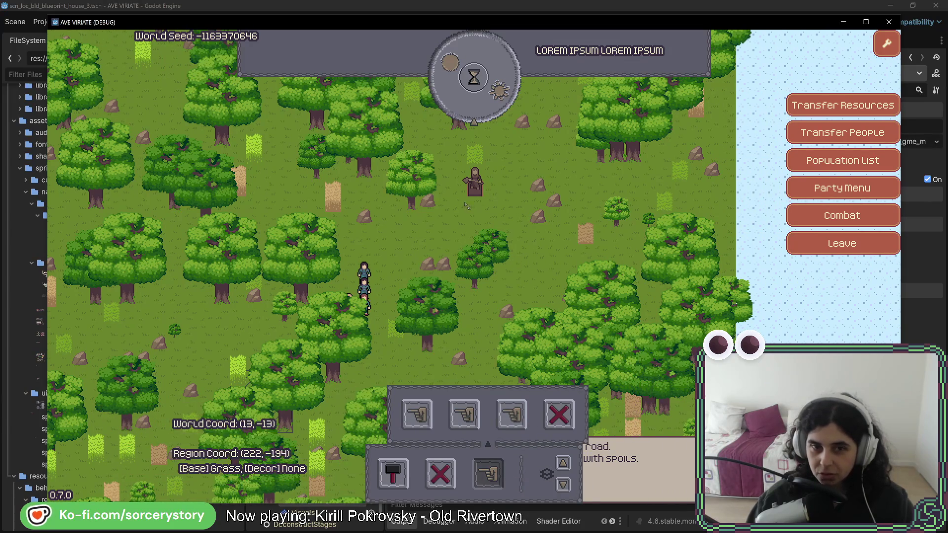
key(d)
key(s)
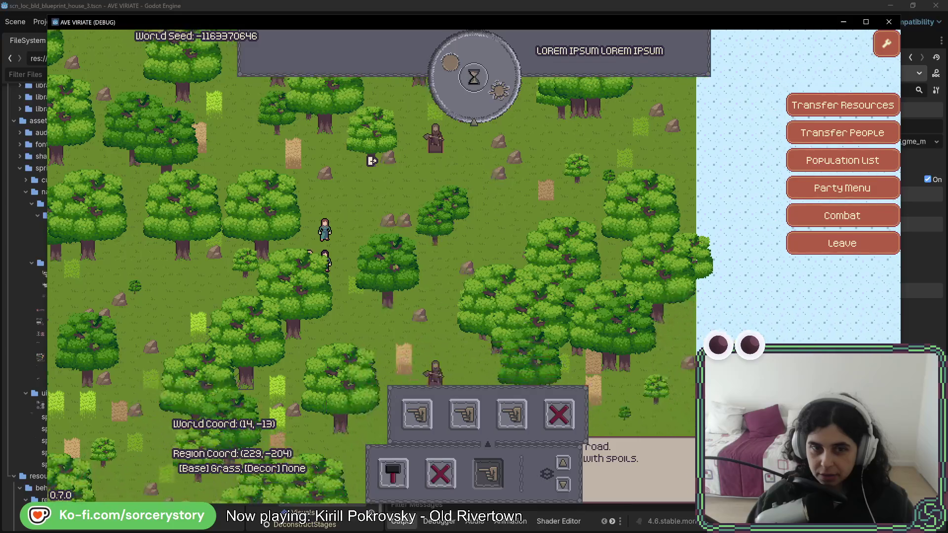
key(F8)
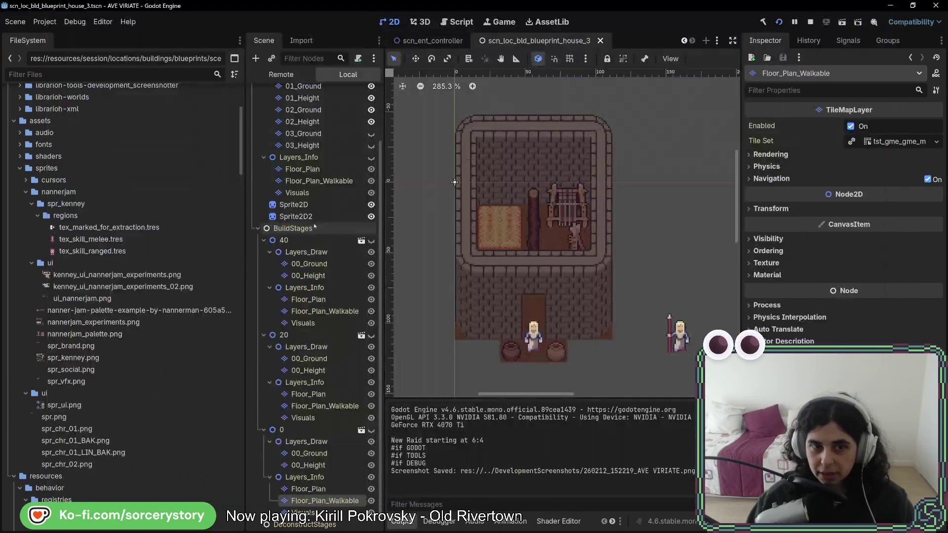
Delete the old single-click MouseLeftClick and LeaveMode blocks (lines 72–94) from OnUnhandledInput
key(alt+Tab)
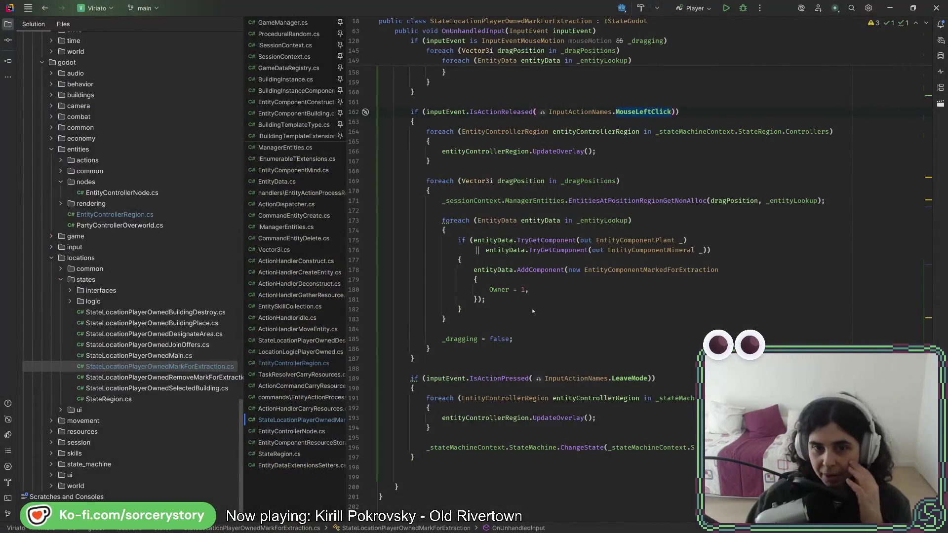
scroll(526, 272, up, 10)
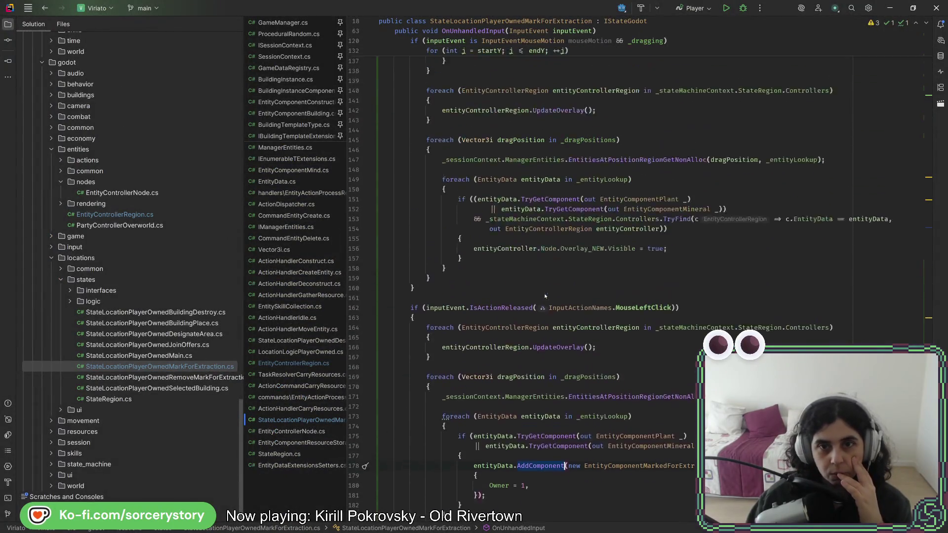
scroll(543, 296, up, 7)
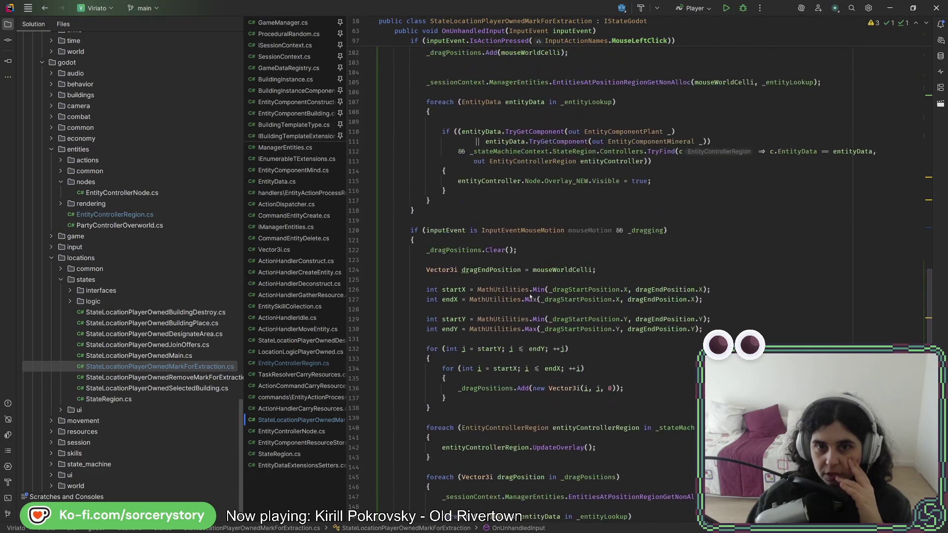
scroll(527, 292, up, 5)
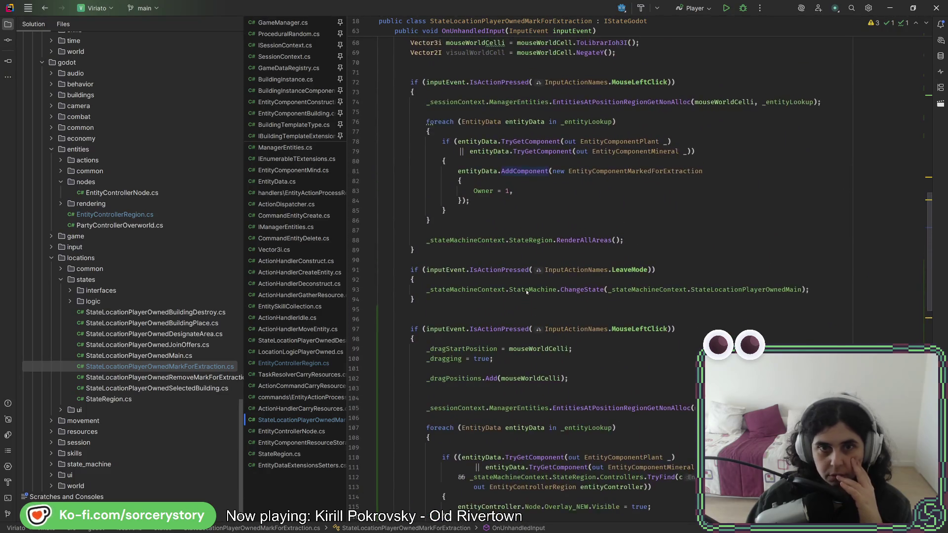
scroll(523, 289, up, 1)
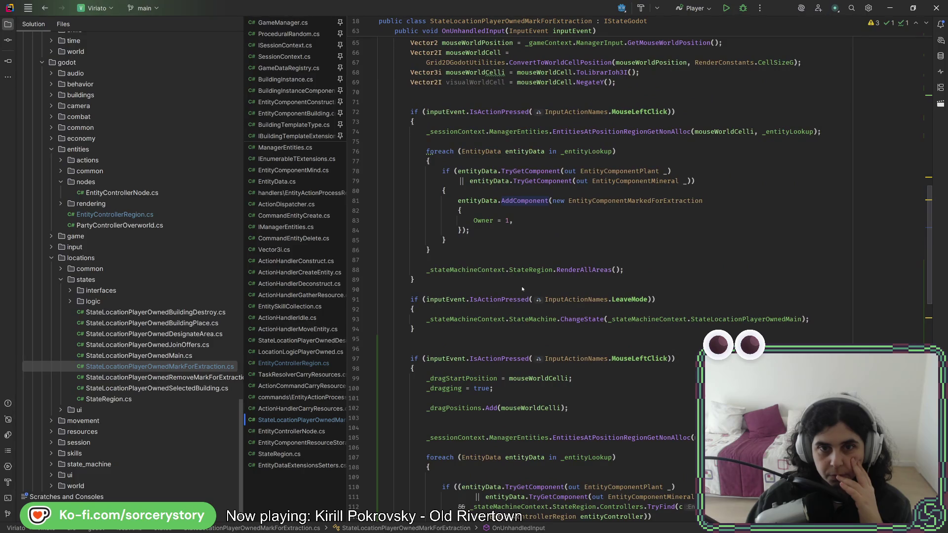
scroll(523, 289, up, 2)
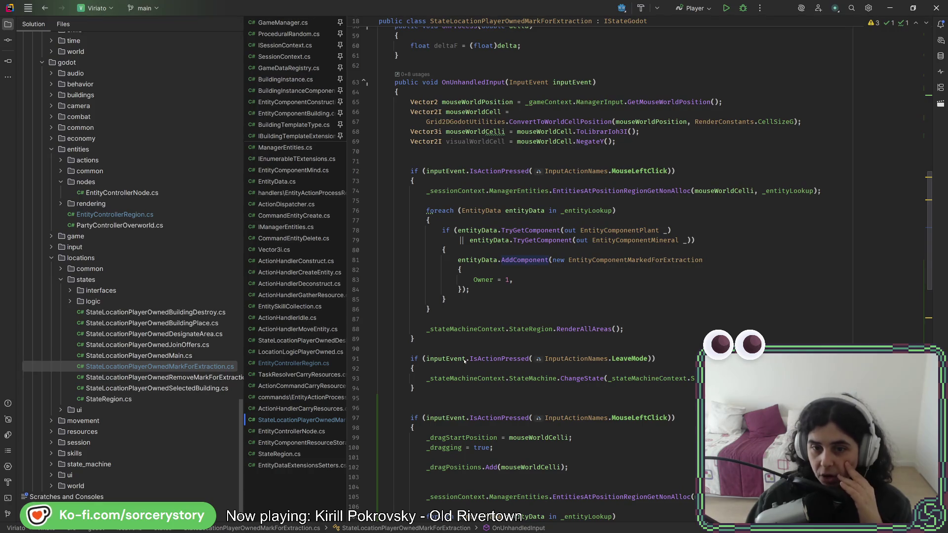
scroll(459, 346, down, 20)
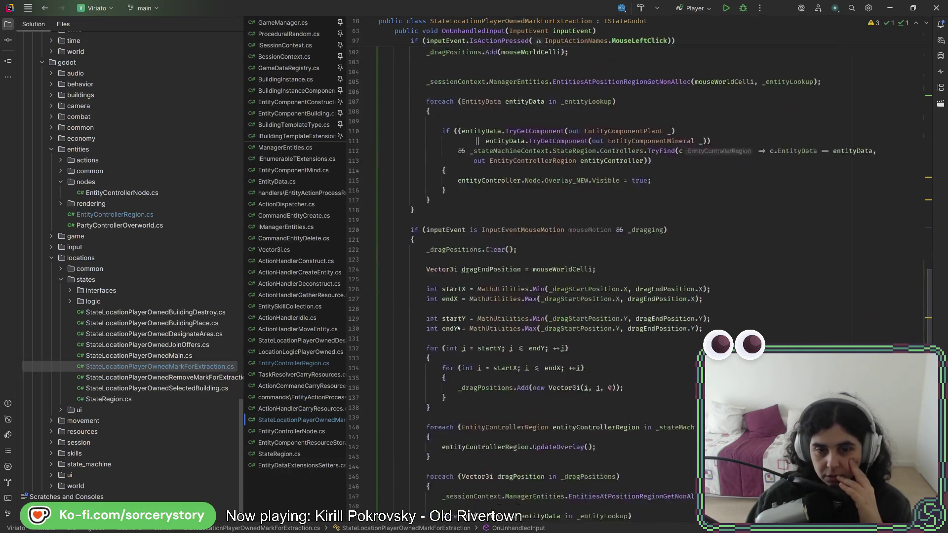
scroll(457, 327, down, 11)
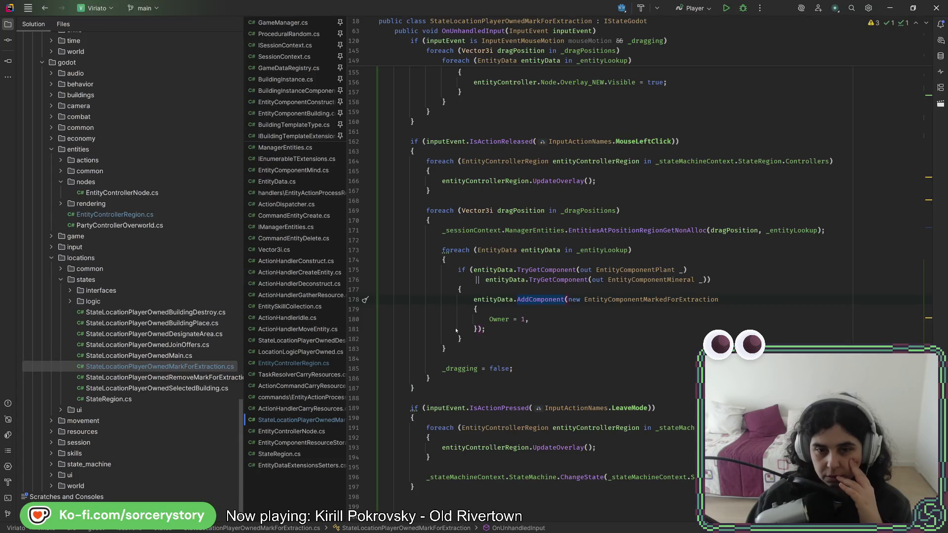
scroll(456, 331, up, 20)
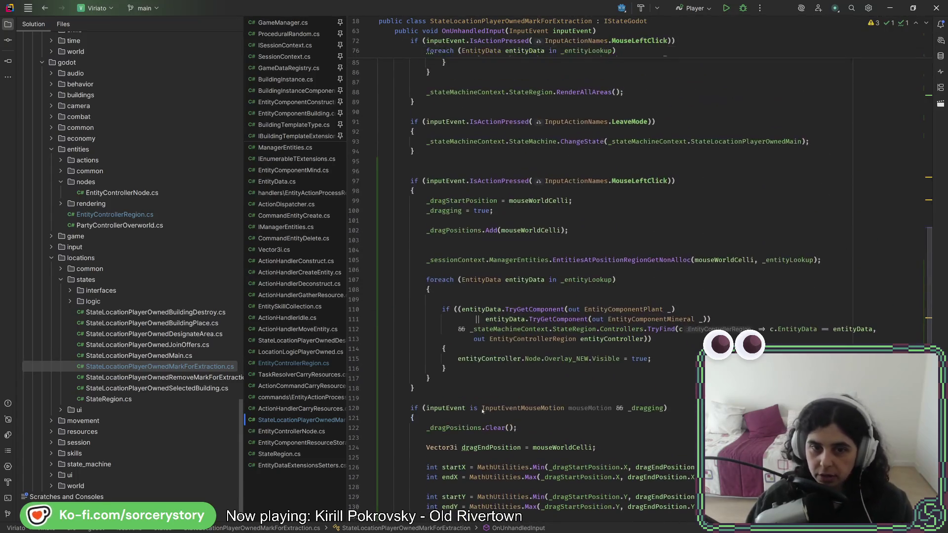
scroll(459, 383, up, 3)
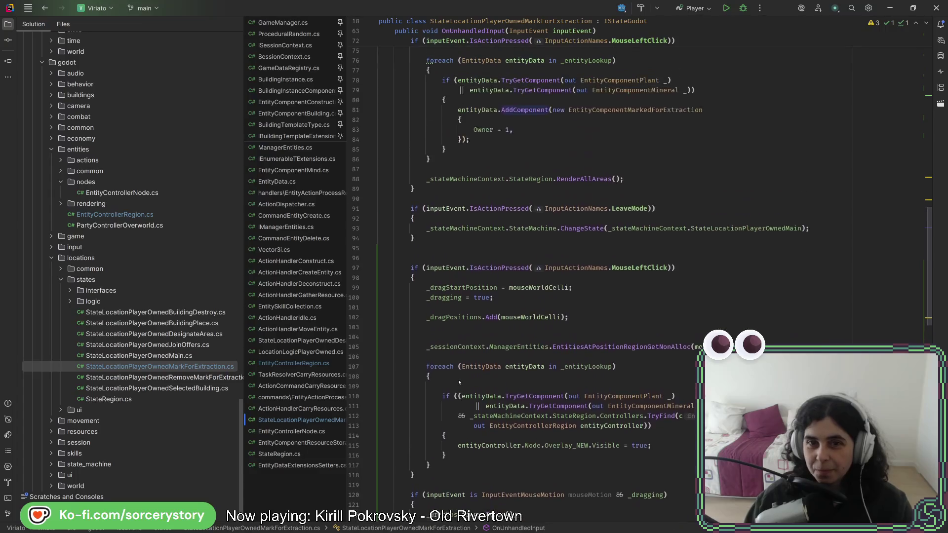
scroll(459, 383, up, 5)
mouse_move(434, 389)
mouse_down()
mouse_move(484, 209)
mouse_move(535, 156)
mouse_up()
key(Delete)
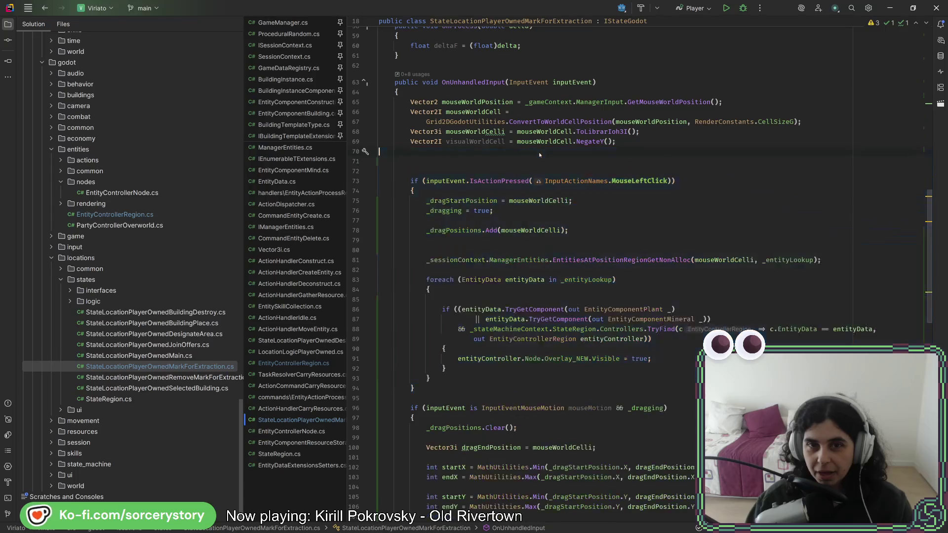
Remove the leftover blank lines at 70–72 before the left-click check
key(Delete)
key(Delete)
click(608, 211)
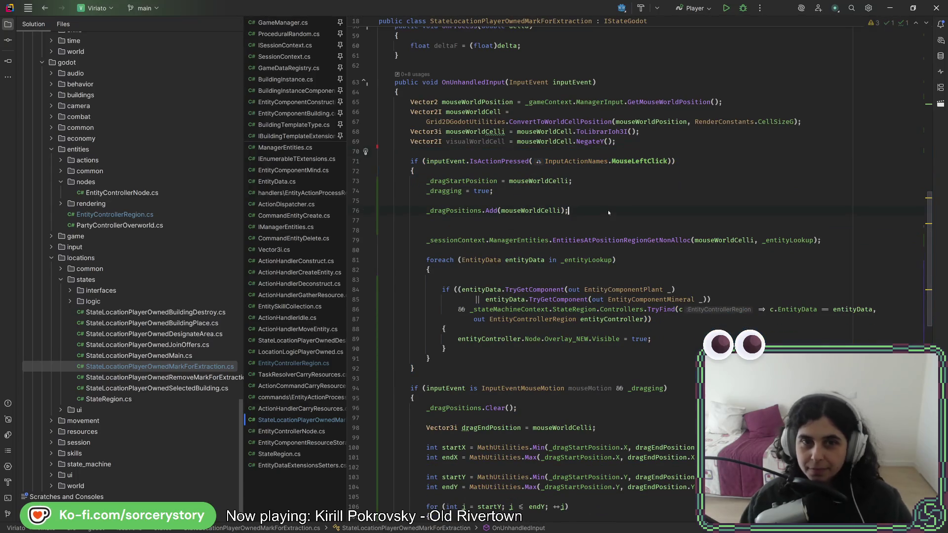
key(alt+Tab)
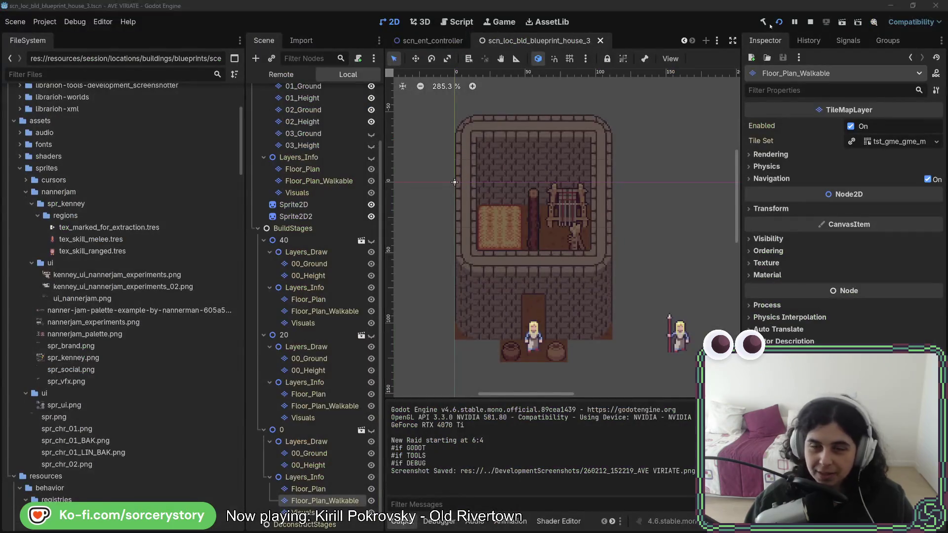
key(alt+Tab)
Check the MouseLeftClick release block near line 160, then switch to the Godot editor
scroll(509, 310, down, 7)
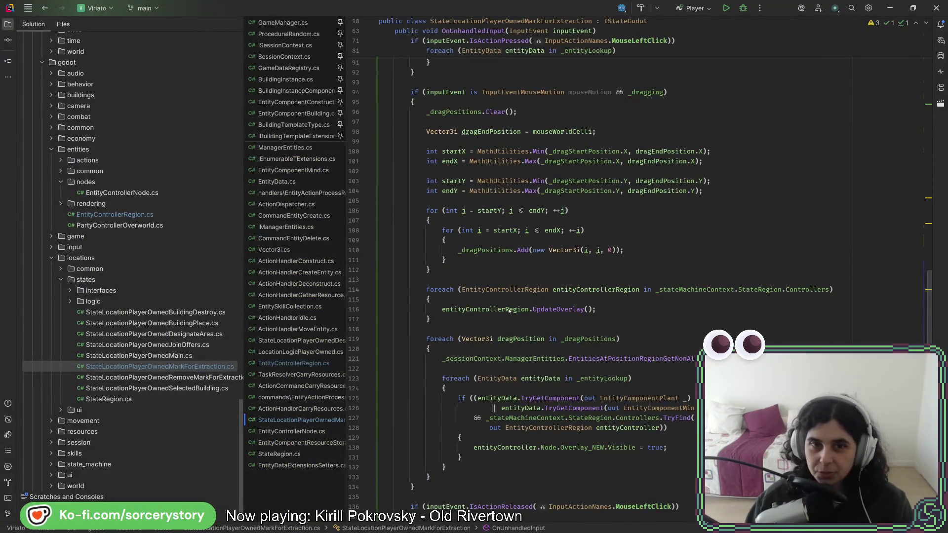
scroll(509, 310, down, 14)
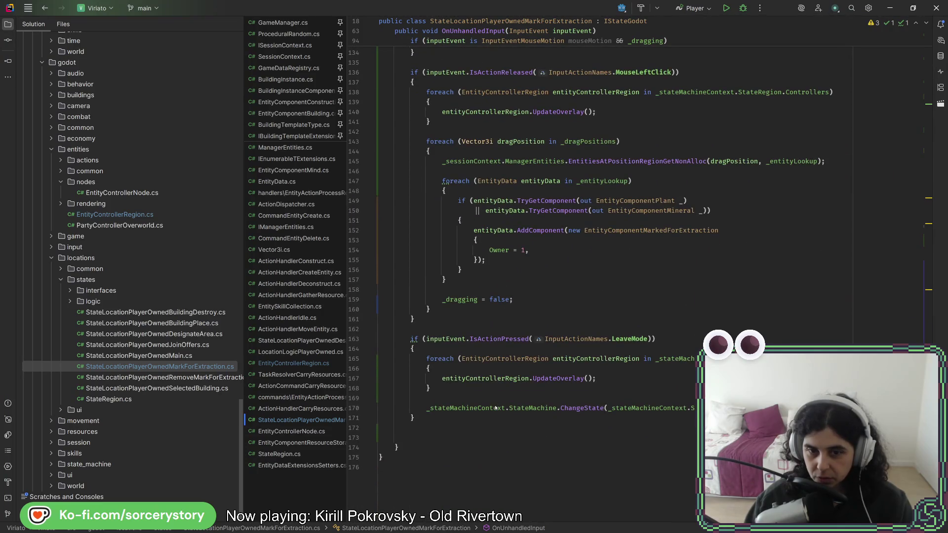
click(524, 314)
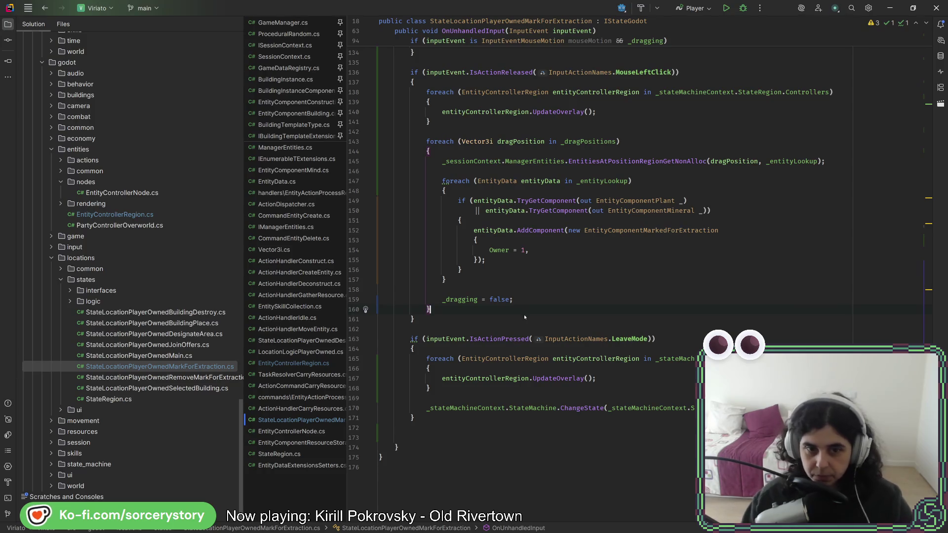
key(alt+Tab)
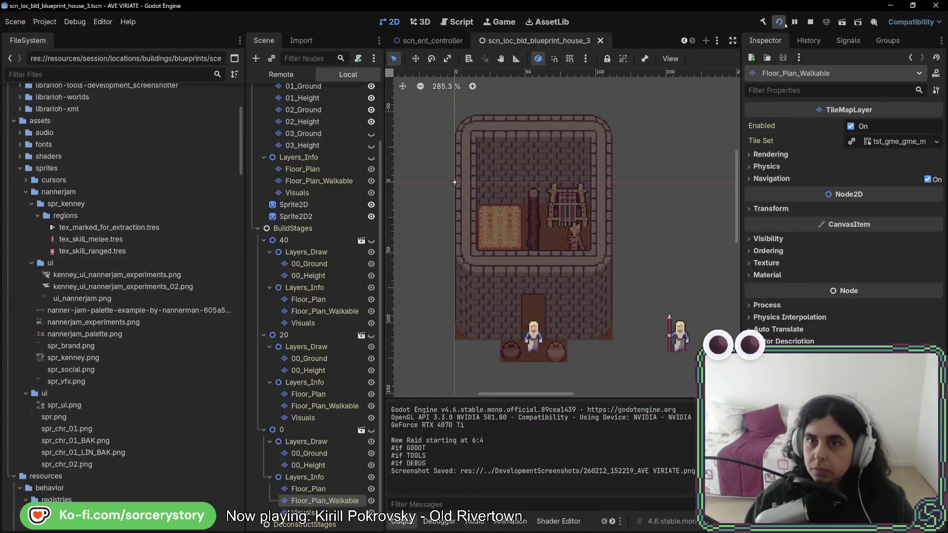
Run the project, start a new game, visit the player settlement and open the extraction tool options
click(784, 22)
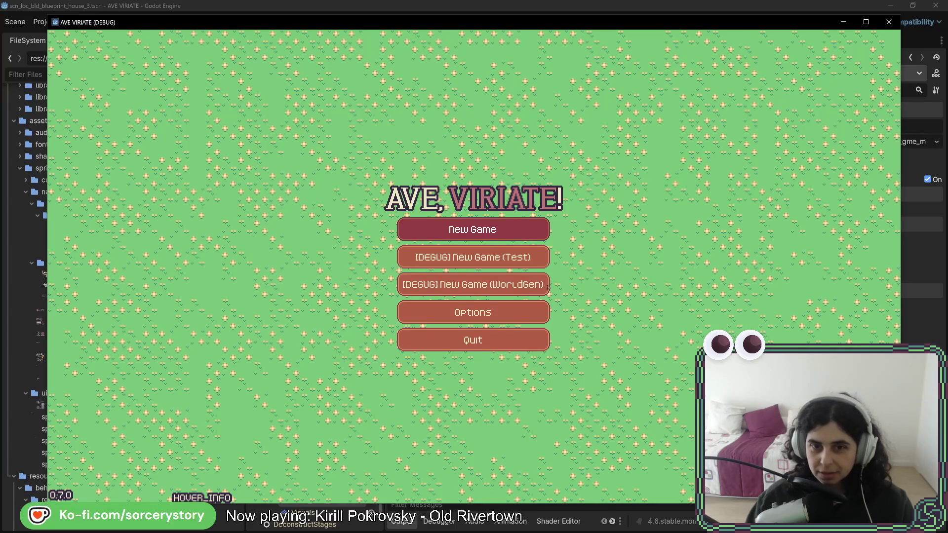
click(547, 288)
click(609, 299)
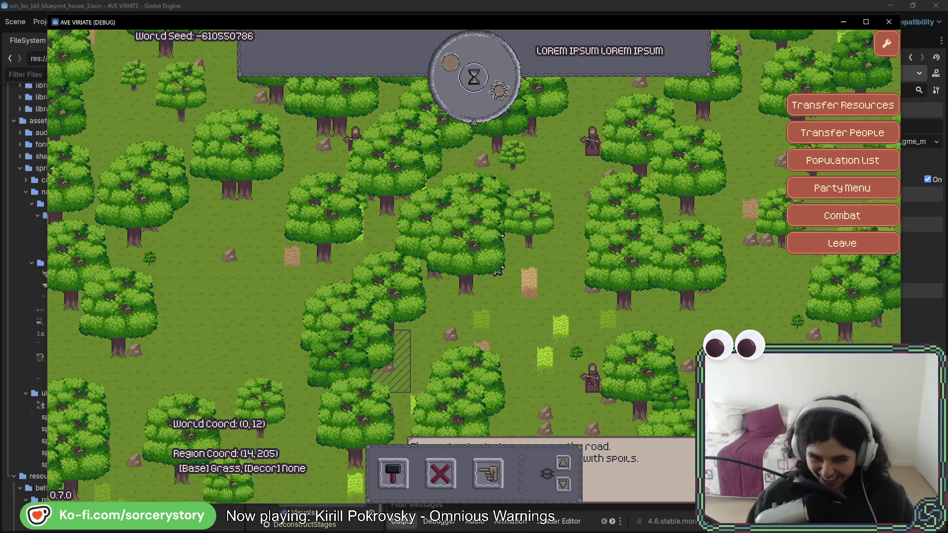
click(488, 473)
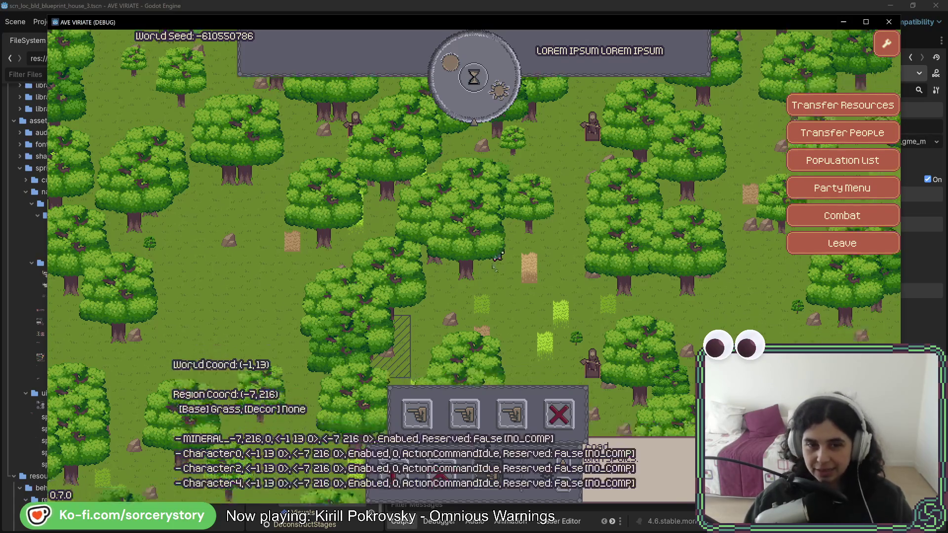
Pan over the forest and click on the map to mark plants for extraction
scroll(503, 285, down, 3)
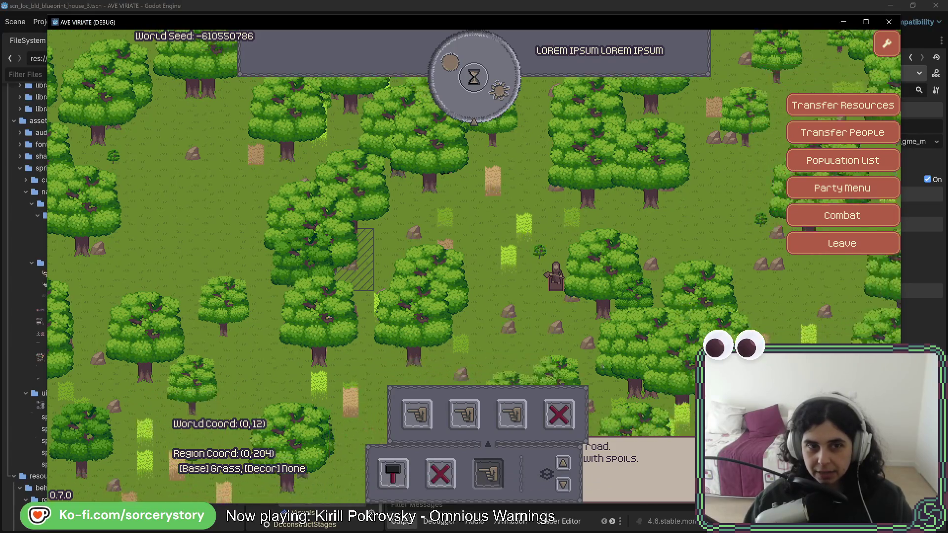
drag(497, 196, 430, 151)
drag(494, 229, 556, 294)
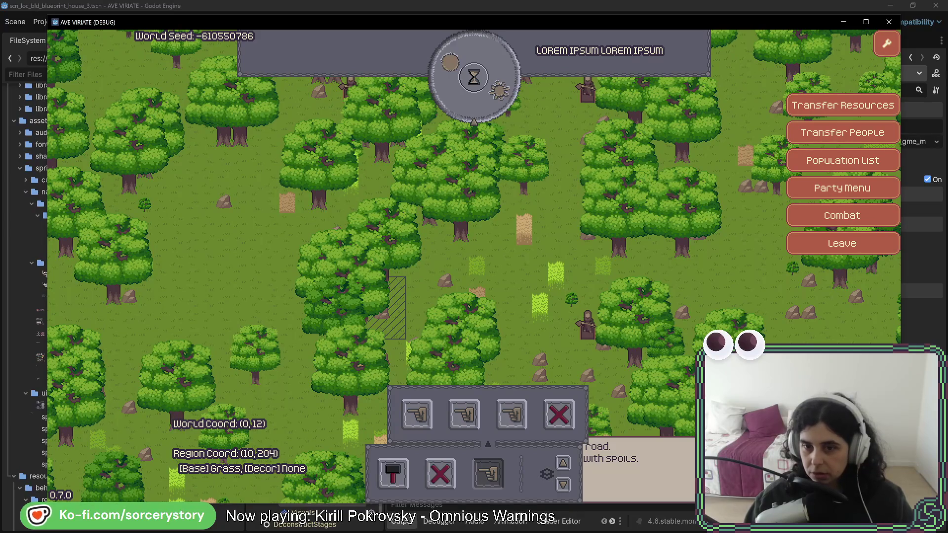
click(512, 414)
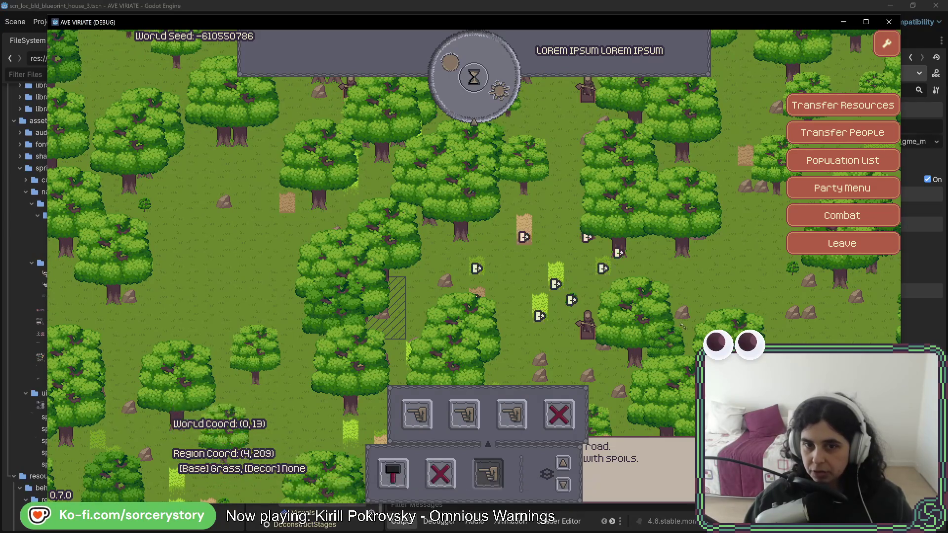
Survey the settlement map with the arrow keys, then return to Rider
drag(793, 316, 738, 297)
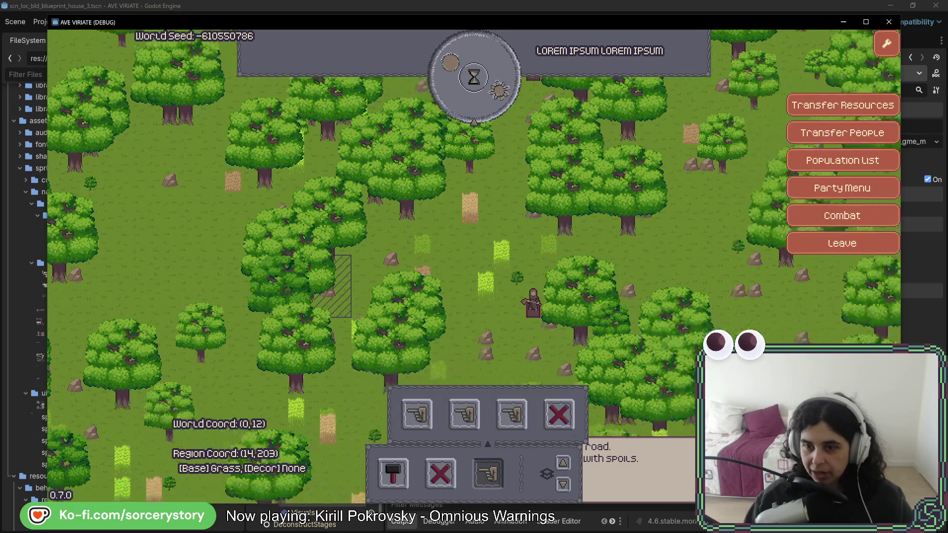
key(Right)
key(Down)
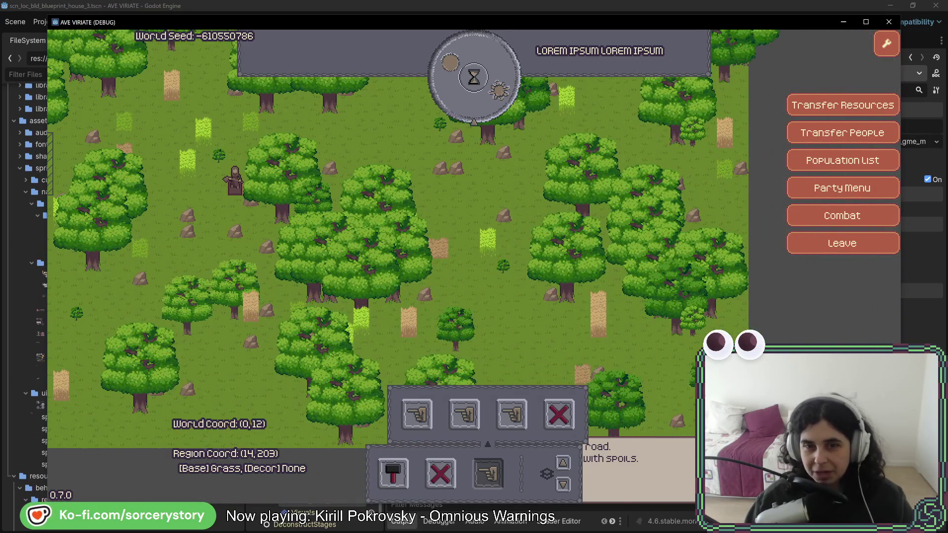
key(Left)
key(Up)
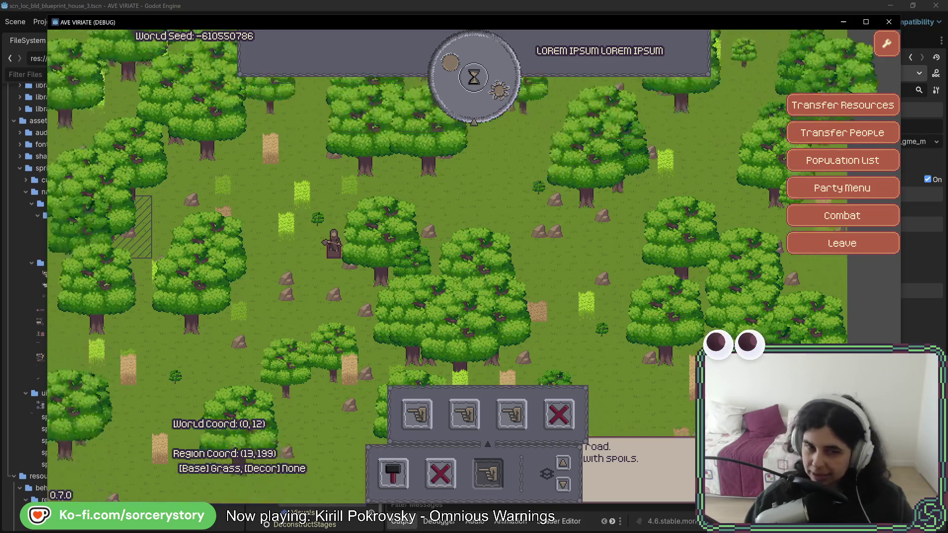
key(Left)
key(Up)
key(Right)
key(Down)
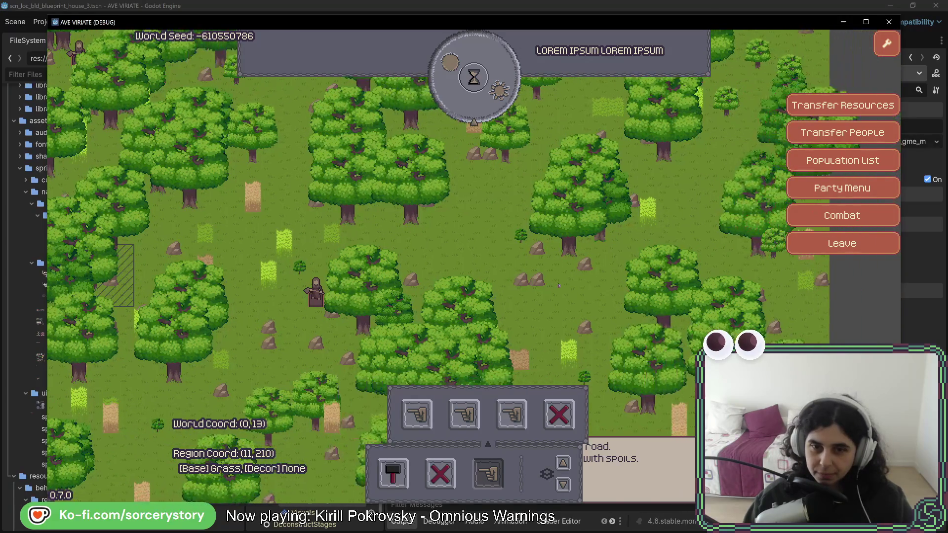
key(Left)
key(Down)
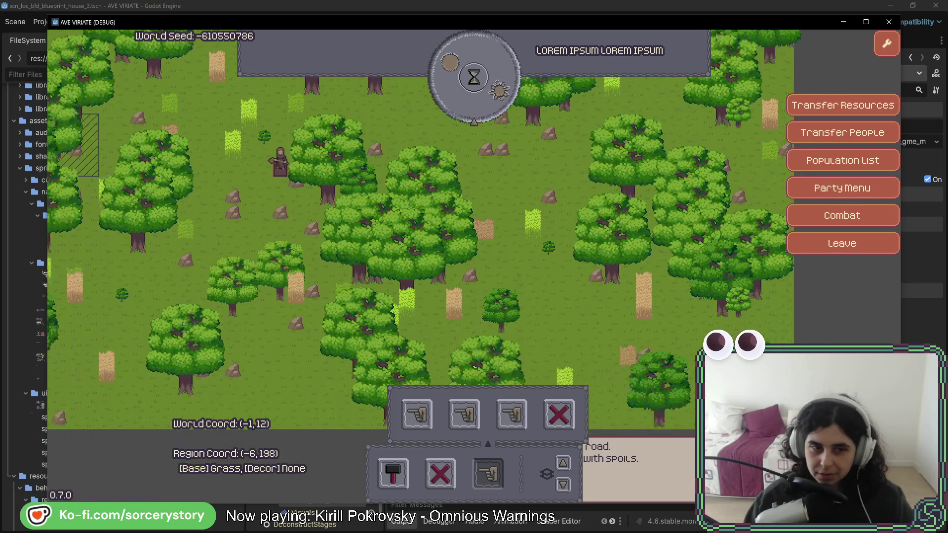
key(Left)
key(Up)
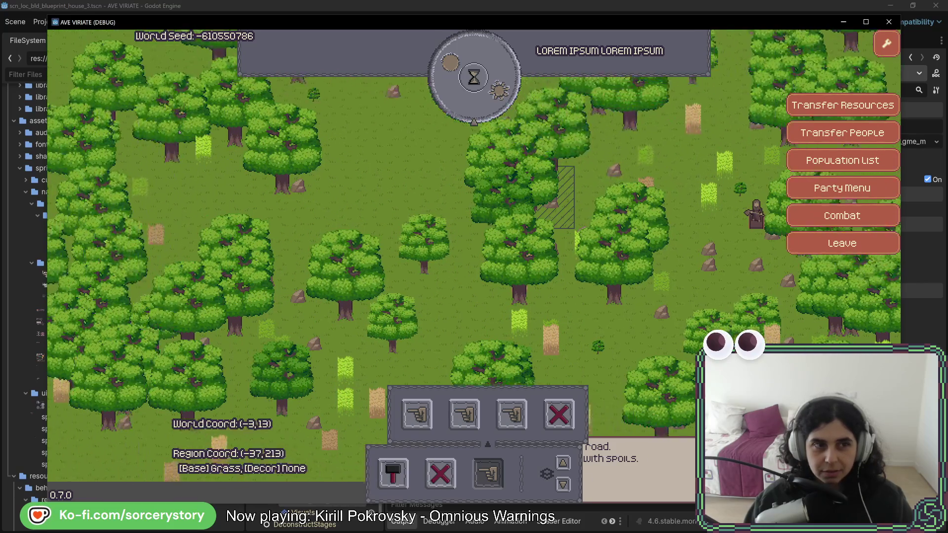
key(Right)
key(Down)
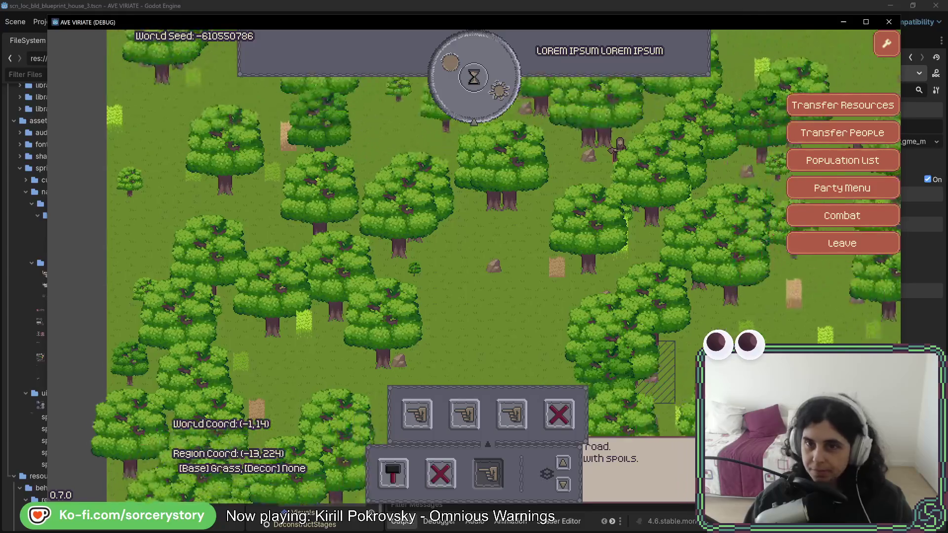
key(Right)
key(Up)
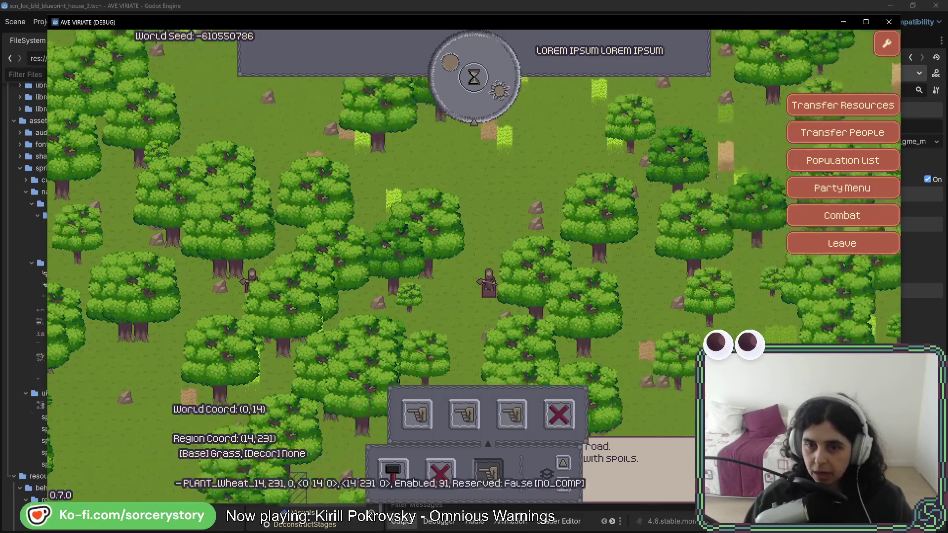
key(alt+Tab)
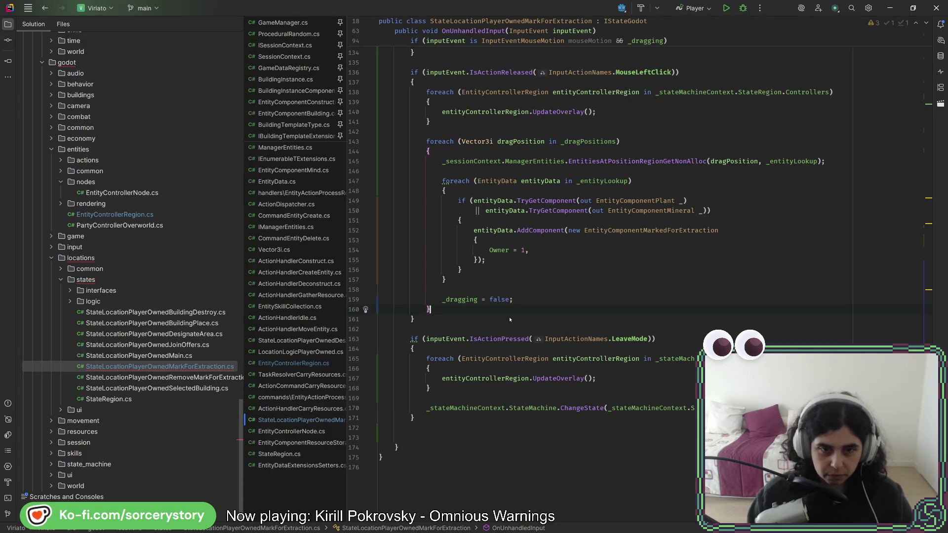
Open ViriatoCamera2D.cs by searching the solution for 'viriate'
key(ctrl+t)
text(viriate)
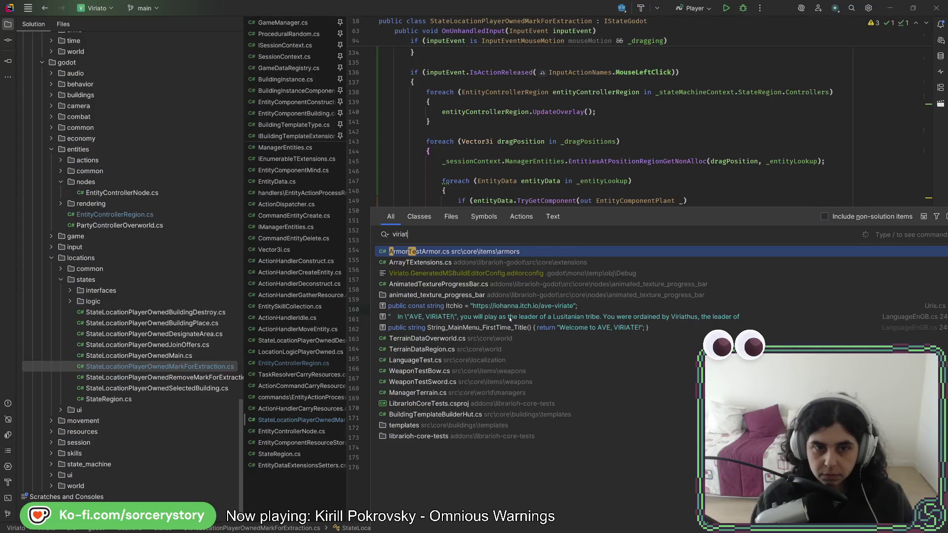
key(Return)
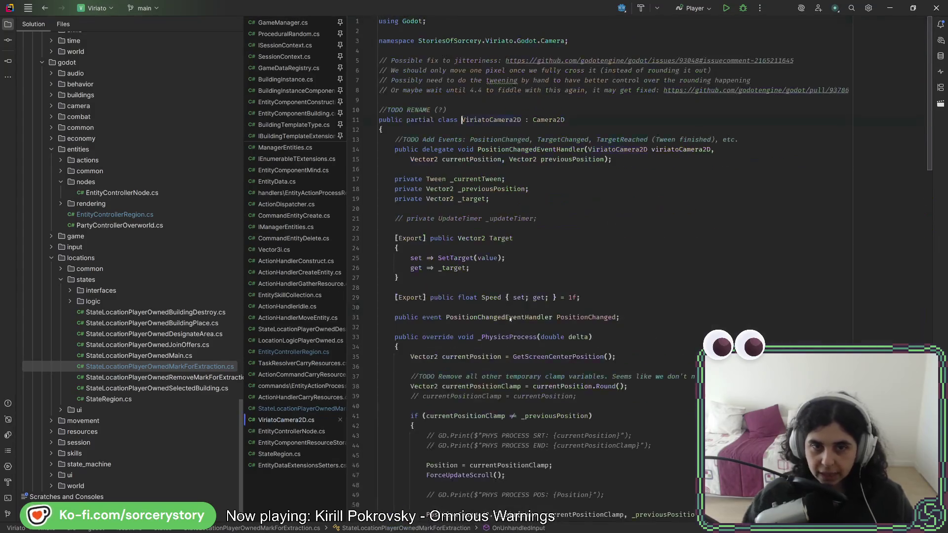
List SetTarget's usages and jump to the Target property setter that calls it
scroll(510, 319, down, 13)
scroll(563, 302, down, 18)
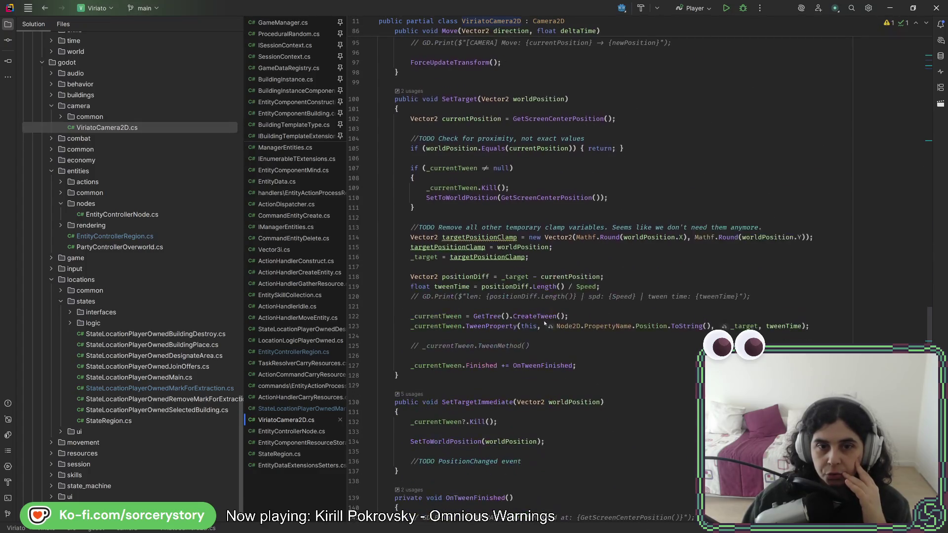
scroll(543, 324, down, 3)
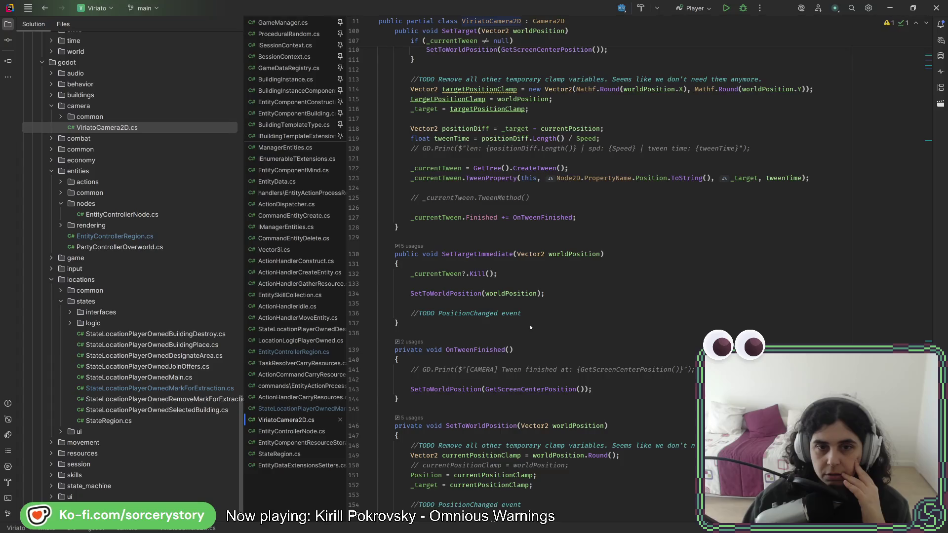
scroll(529, 324, down, 5)
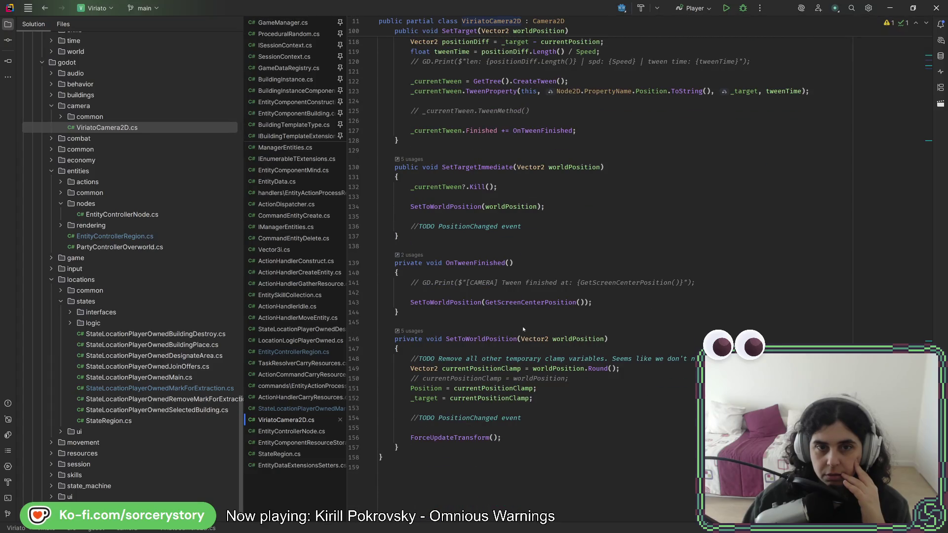
scroll(523, 329, up, 3)
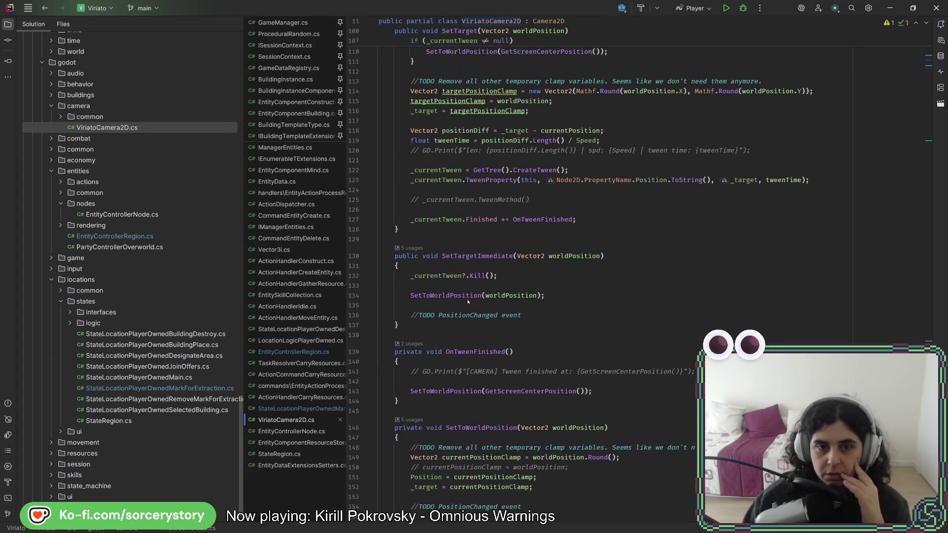
scroll(567, 307, up, 4)
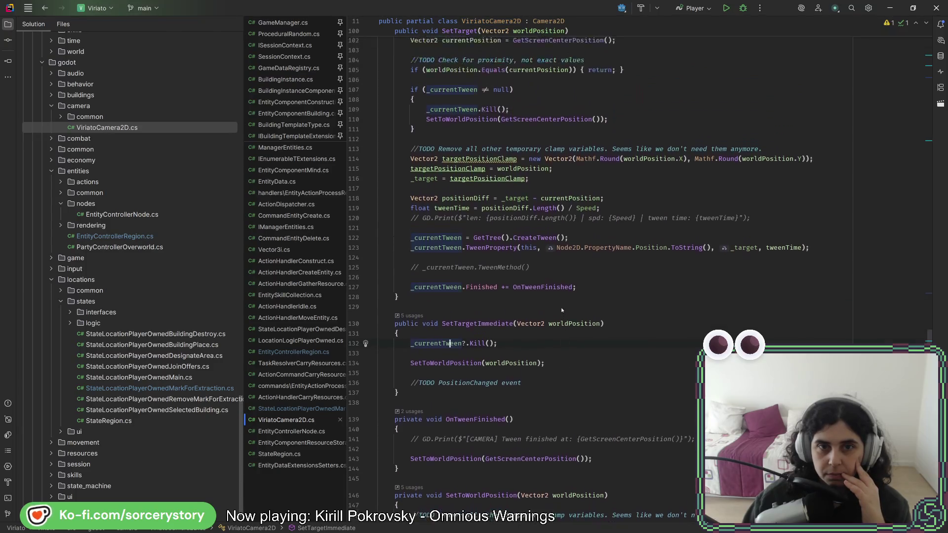
scroll(549, 312, up, 2)
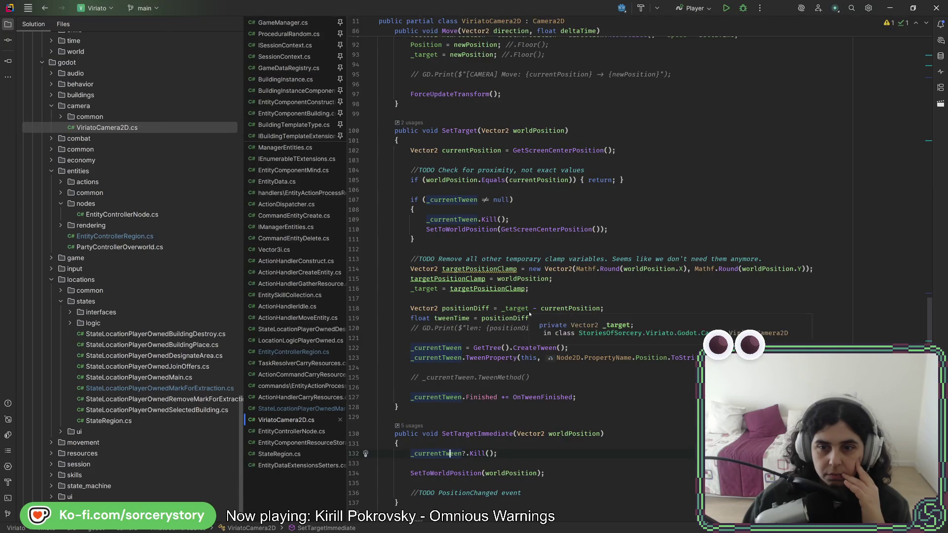
click(412, 122)
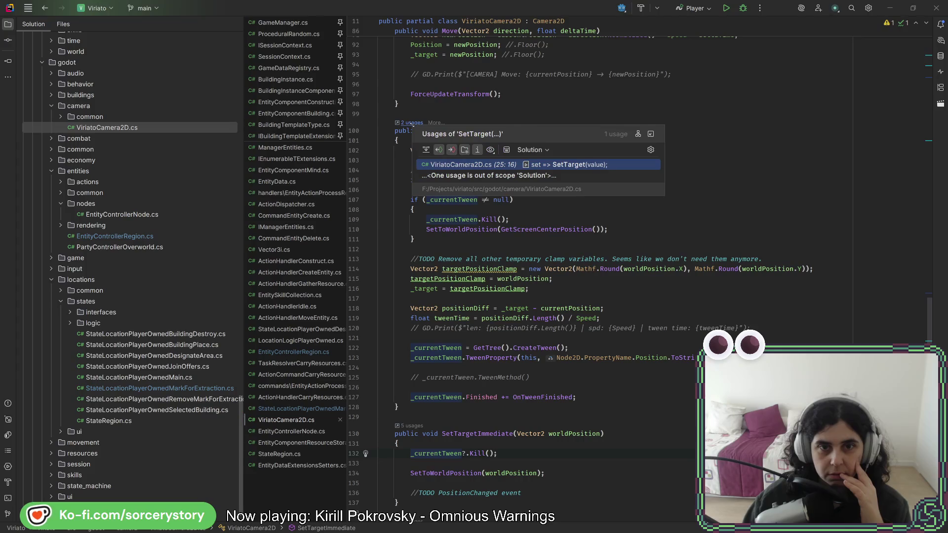
click(581, 165)
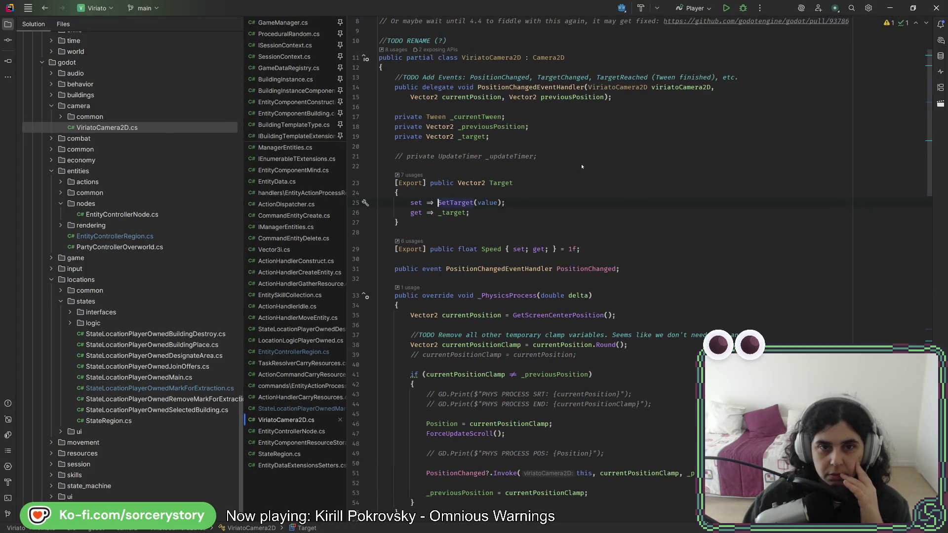
From the Target usages, comment out the camera-centering input block in StateRegion.cs
click(409, 175)
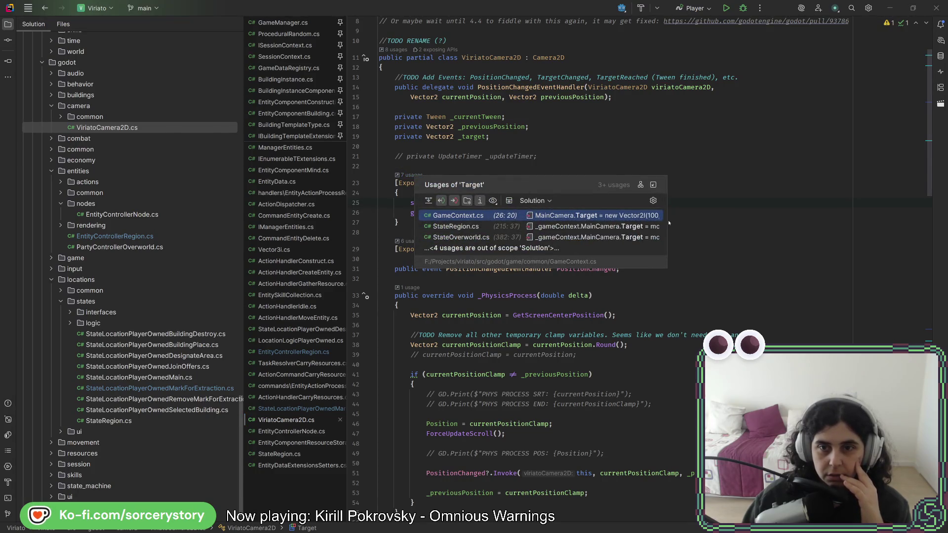
drag(666, 221, 883, 236)
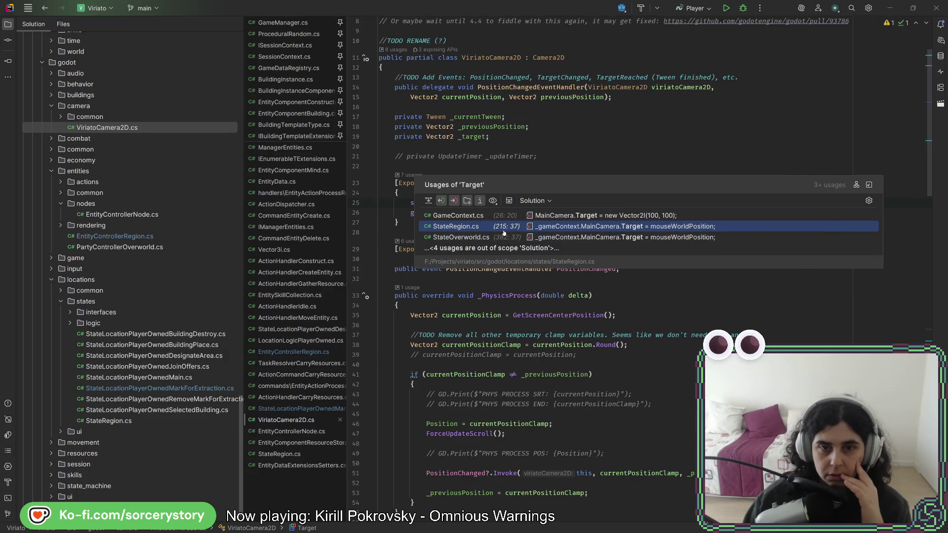
click(645, 230)
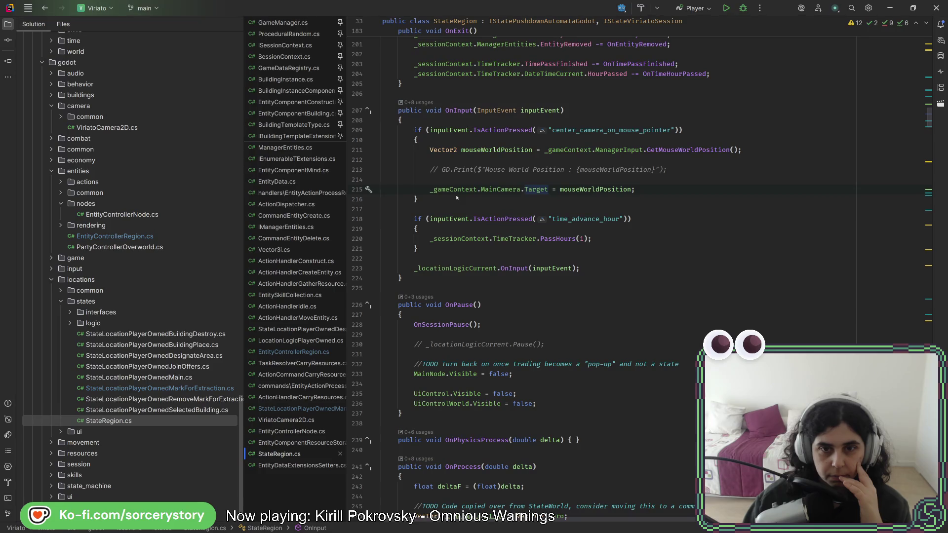
drag(458, 202, 466, 132)
key(ctrl+slash)
Comment out the same center_camera_on_mouse_pointer block in StateOverworld.cs and save the edits
click(40, 5)
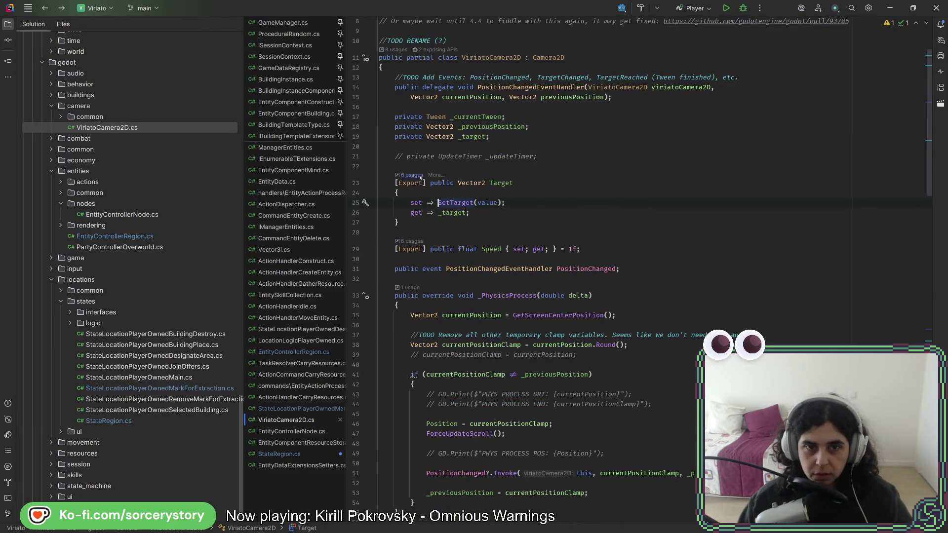
click(419, 177)
click(638, 228)
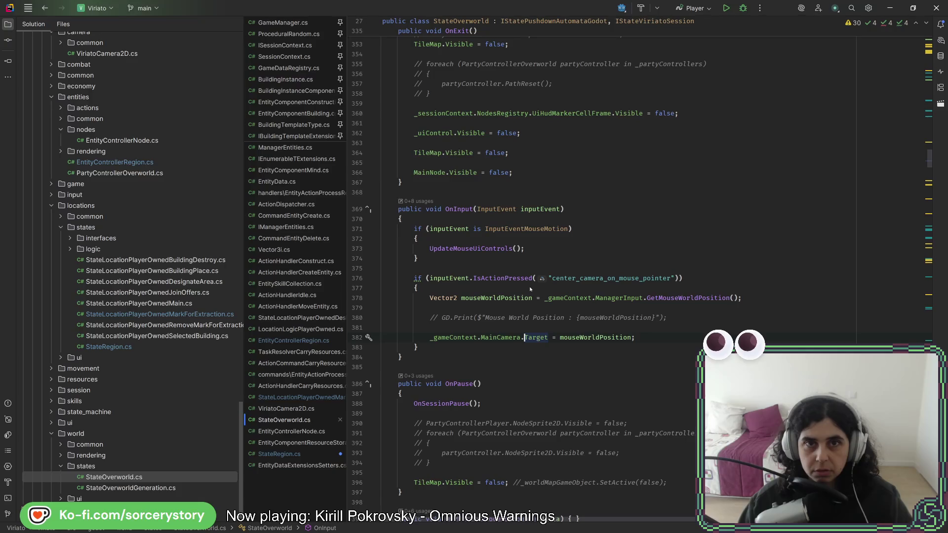
drag(437, 353, 437, 280)
key(ctrl+slash)
key(alt+Tab)
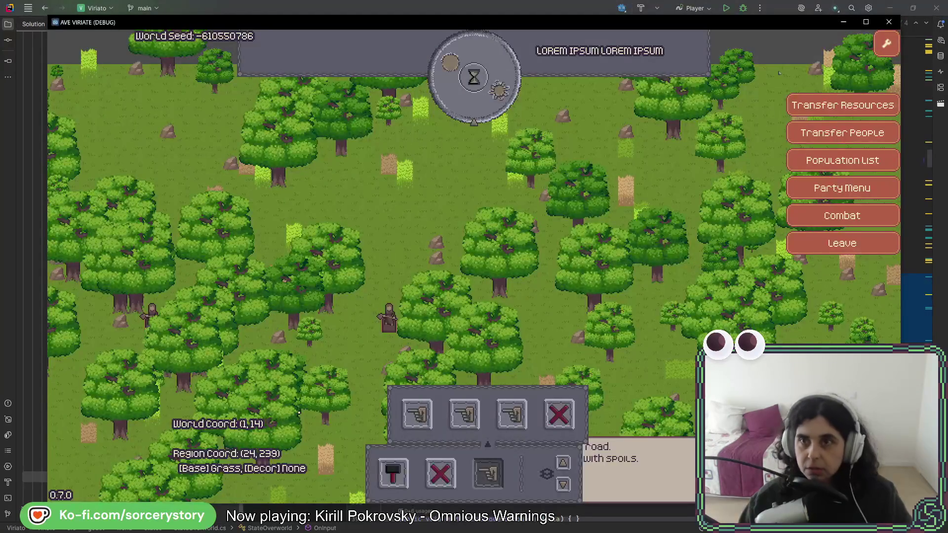
Restart the debug game from Godot's toolbar so the rebuilt Ave Viriate launches, then start a new game
key(alt+Tab)
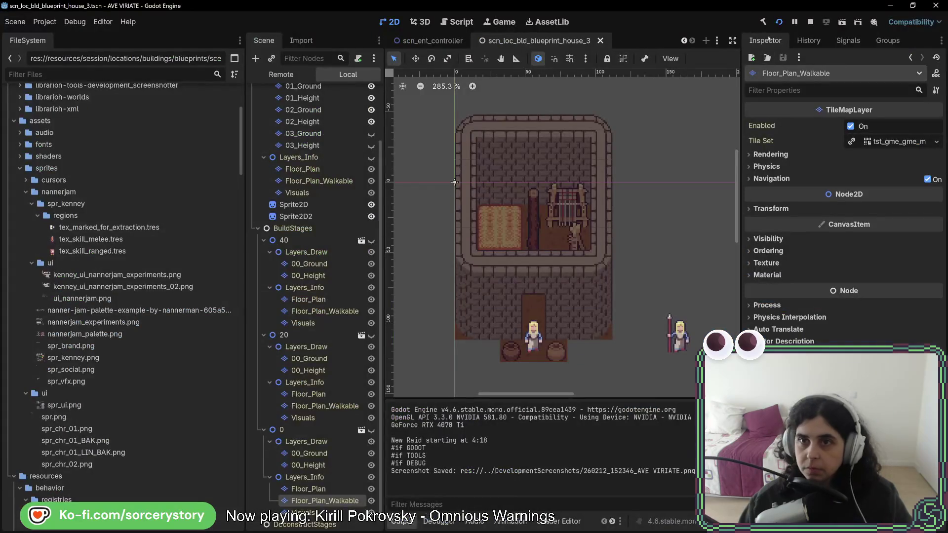
click(779, 22)
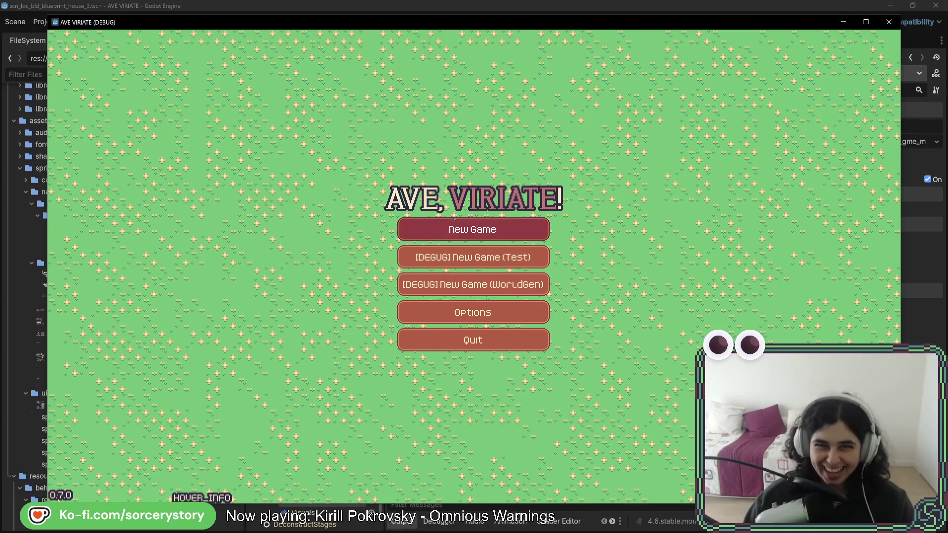
click(453, 220)
Enter the settlement and drag a Designate Extraction rectangle over the nearby trees and rocks
click(560, 294)
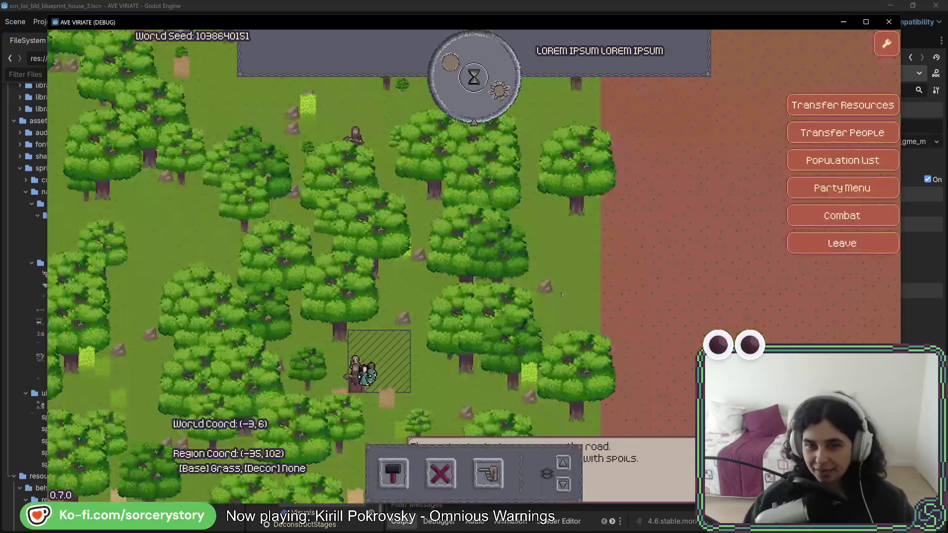
click(488, 474)
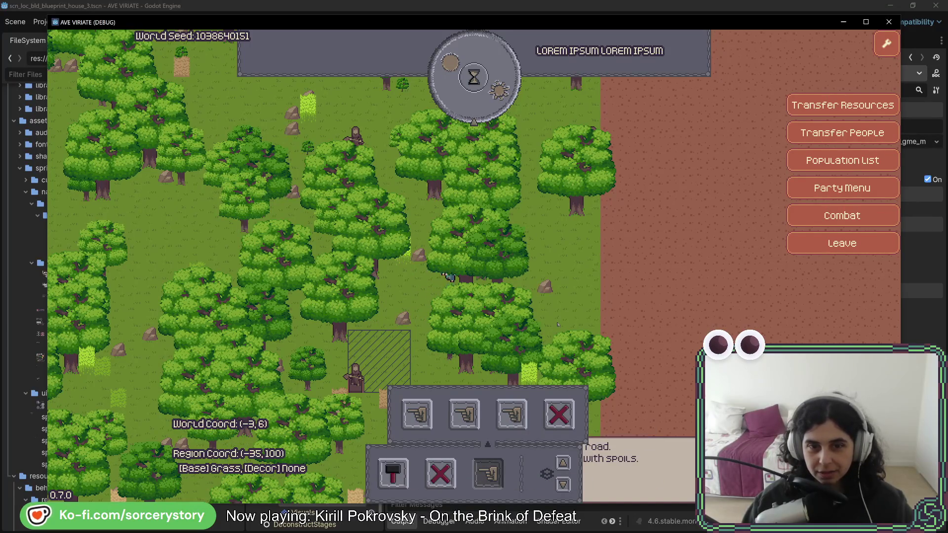
click(511, 414)
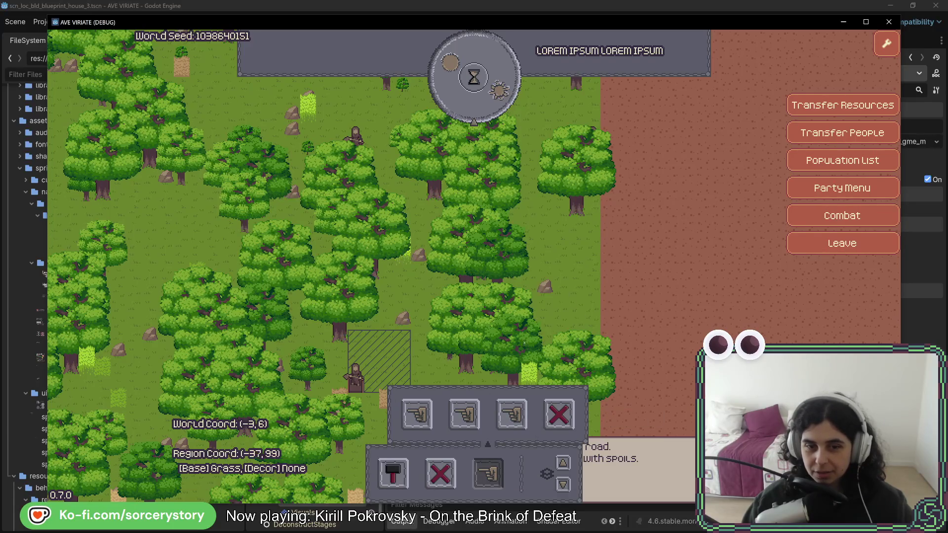
click(448, 354)
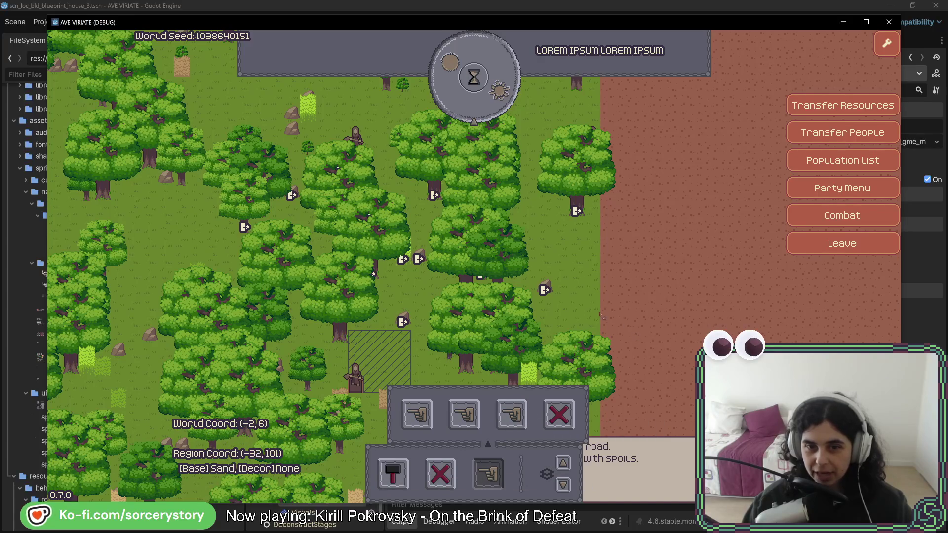
key(Escape)
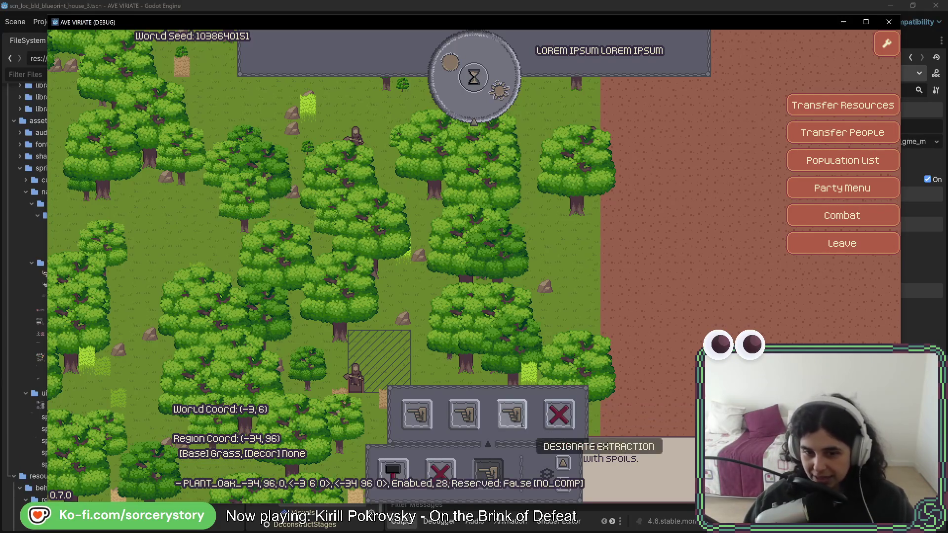
drag(239, 143, 572, 334)
Pan across the forest to frame the hatched extraction area, then pass one hour
key(s)
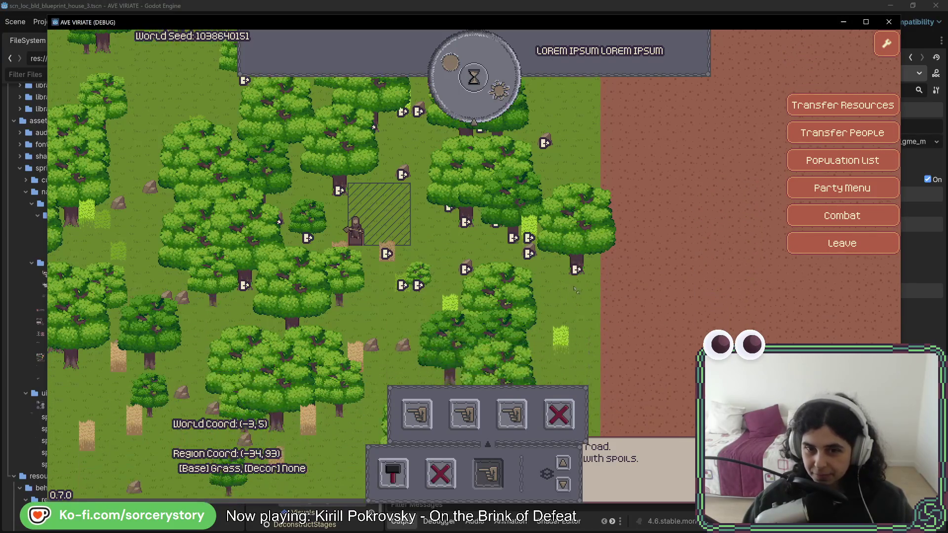
key(w)
key(a)
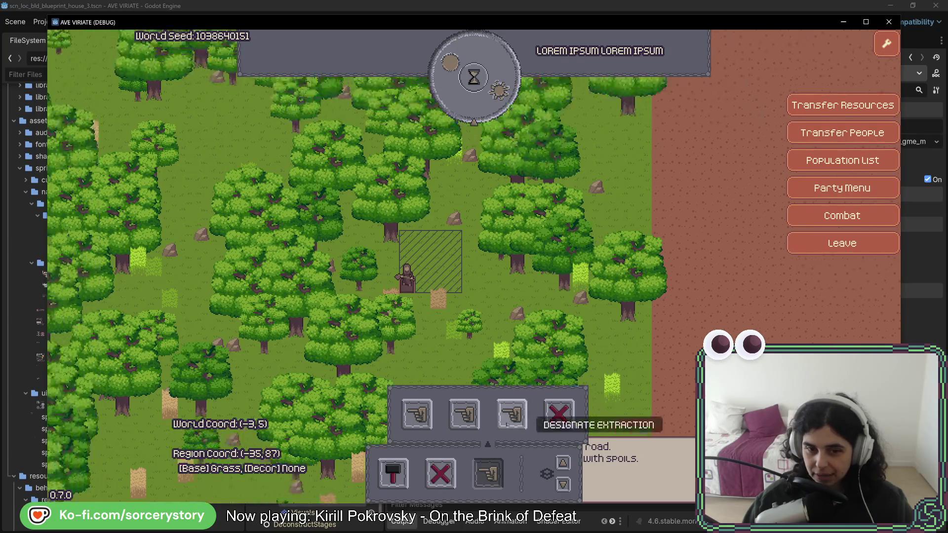
key(s)
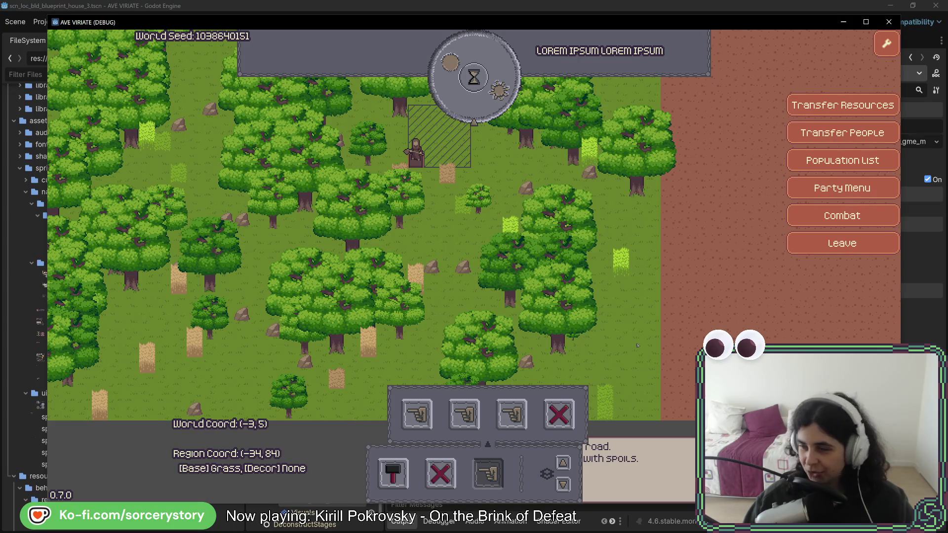
key(w)
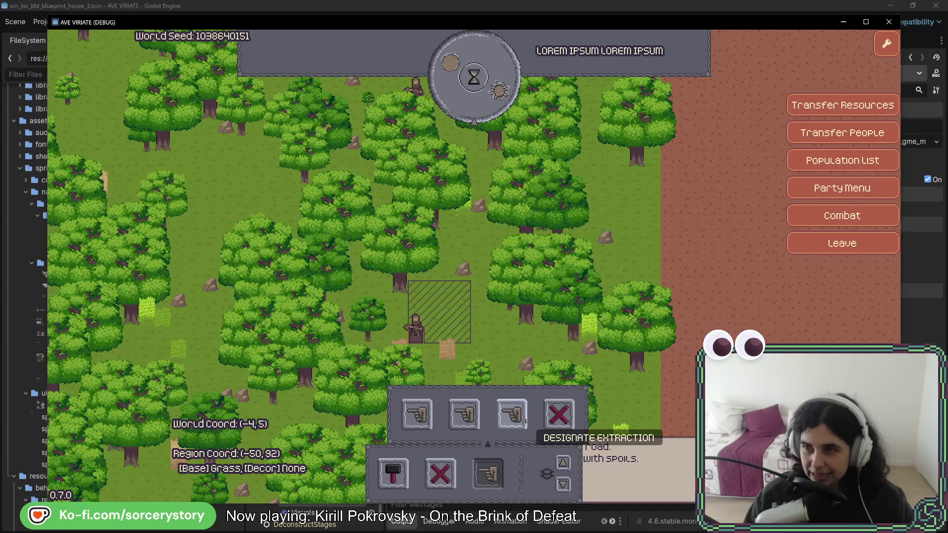
key(s)
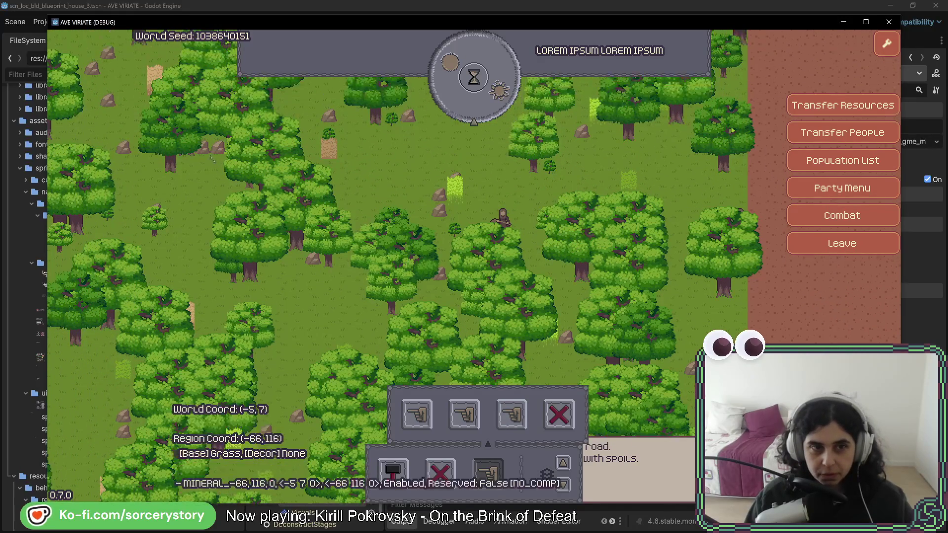
key(d)
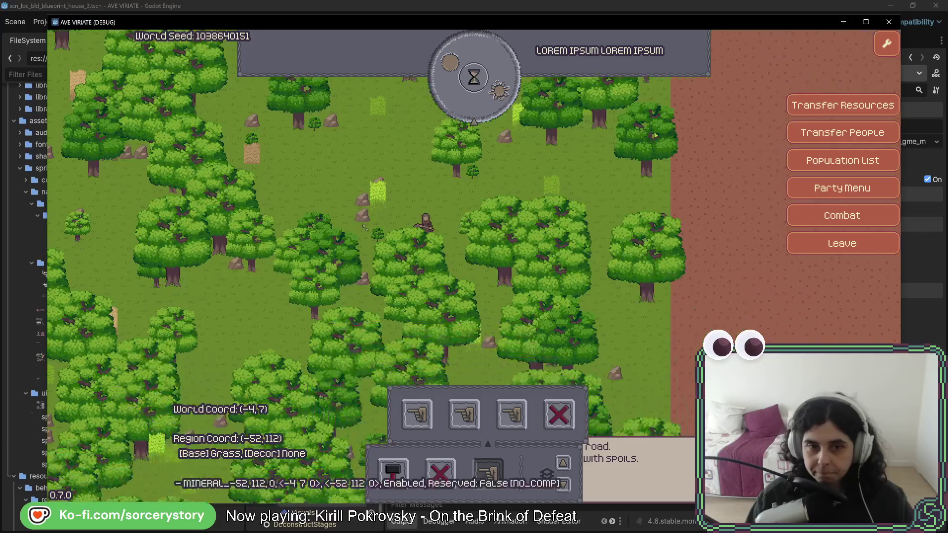
key(s)
key(d)
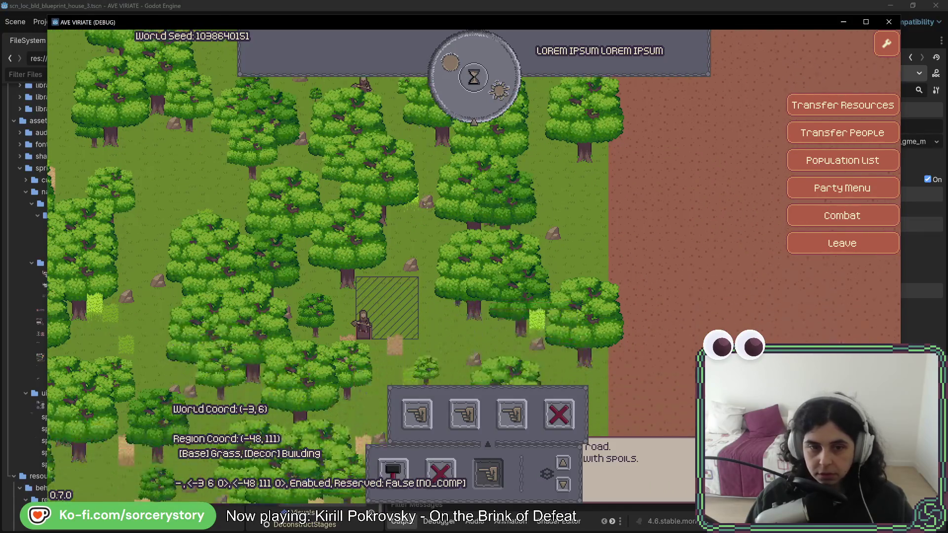
key(w)
key(d)
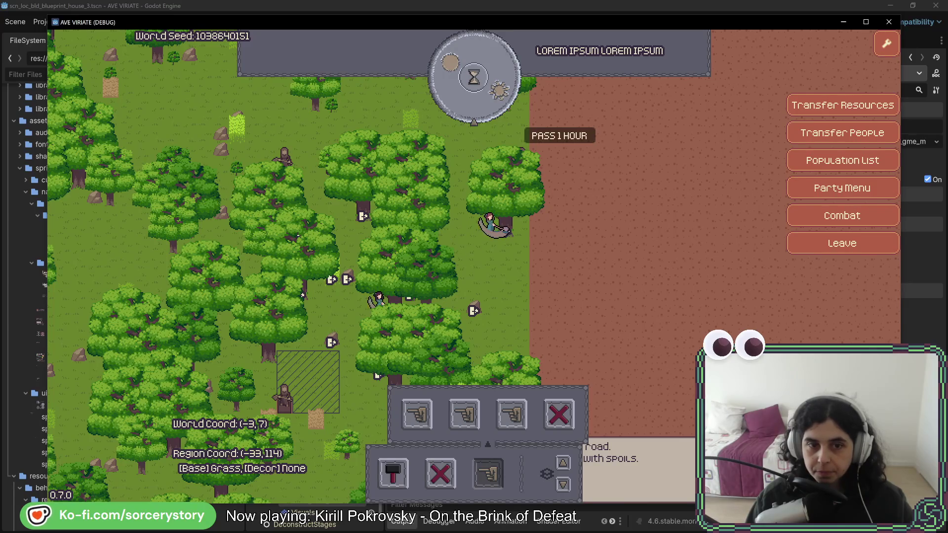
click(493, 90)
Pass time hour by hour until the clock reads Year 1, Month 1, Day 3, 16:00
click(493, 90)
click(493, 90)
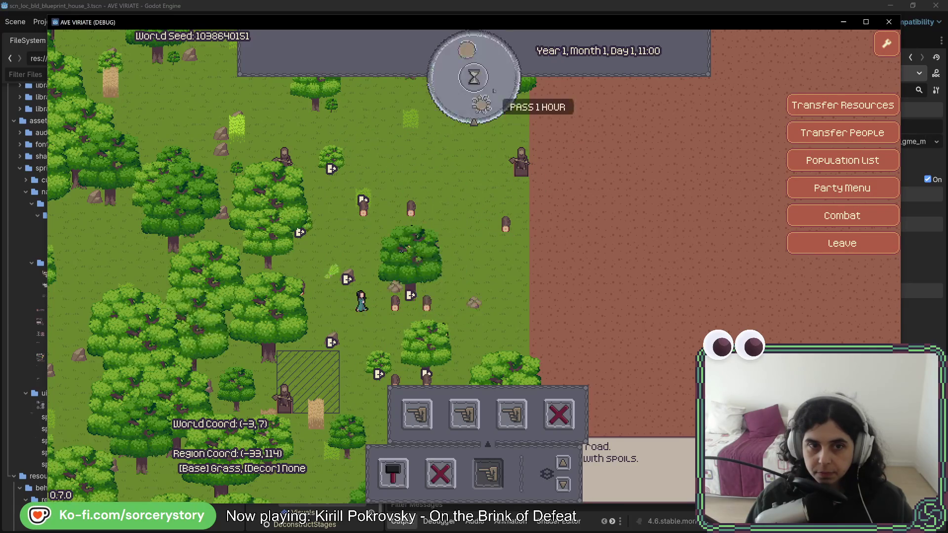
click(493, 90)
click(493, 90)
click(494, 90)
click(493, 90)
click(493, 90)
click(493, 90)
click(493, 91)
click(494, 92)
click(493, 92)
click(494, 91)
click(494, 91)
click(494, 91)
click(494, 91)
click(494, 93)
click(494, 94)
click(493, 96)
click(493, 96)
click(494, 96)
click(494, 96)
click(494, 94)
click(494, 94)
click(493, 93)
click(493, 93)
click(493, 91)
click(493, 91)
click(493, 91)
click(493, 91)
click(493, 91)
click(493, 91)
click(493, 91)
click(493, 91)
click(494, 91)
click(493, 91)
click(494, 91)
click(493, 91)
click(494, 91)
click(493, 91)
click(494, 91)
click(493, 91)
click(493, 91)
click(493, 91)
click(493, 91)
click(494, 91)
click(494, 90)
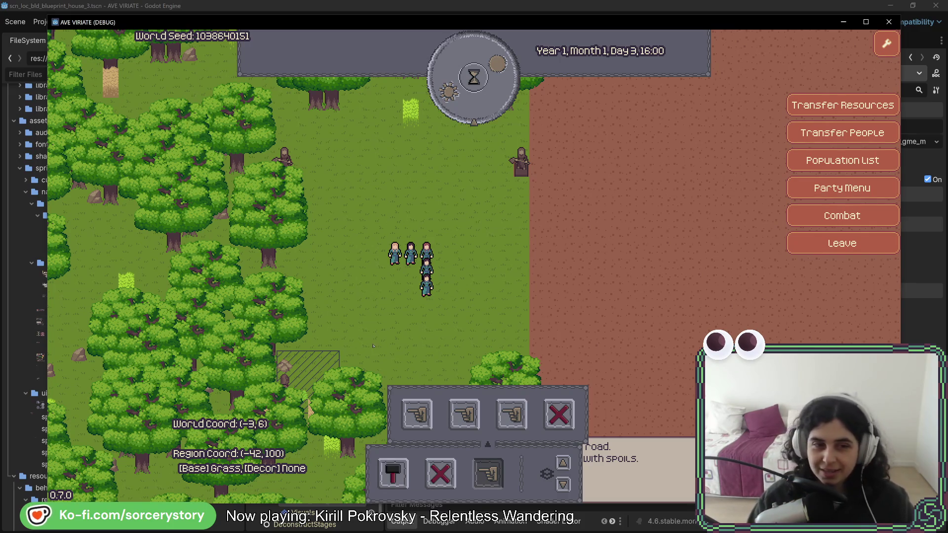
Pan over the cleared area and pass hours until the clock reaches Day 3, 22:00
key(s)
key(s)
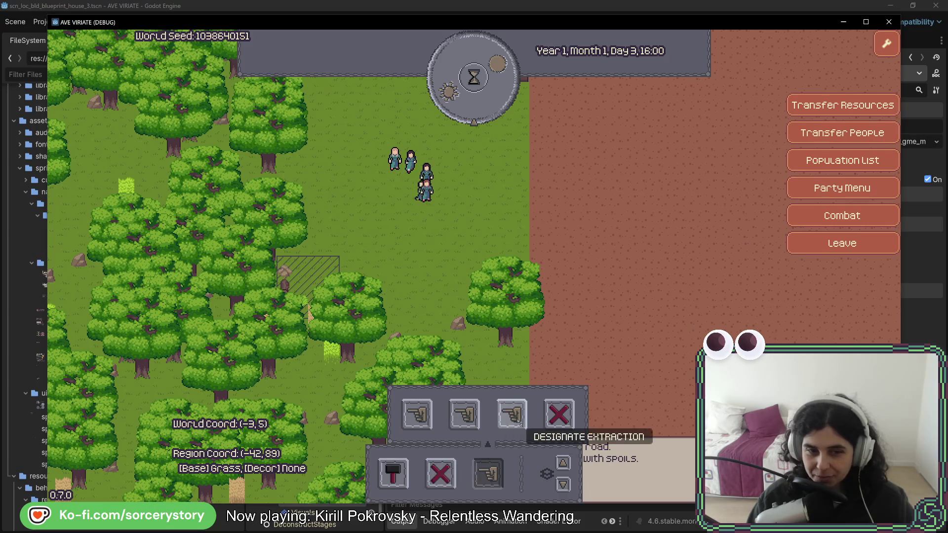
key(a)
key(a)
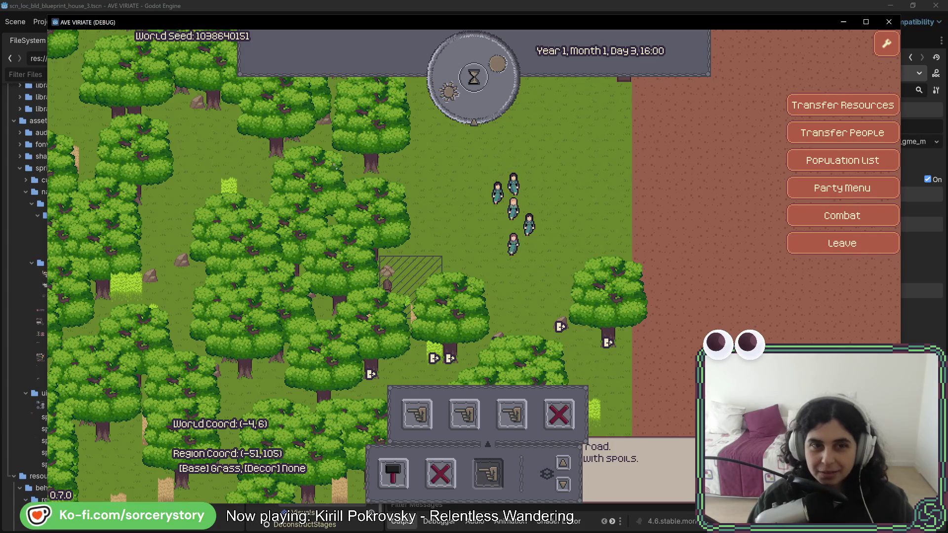
key(s)
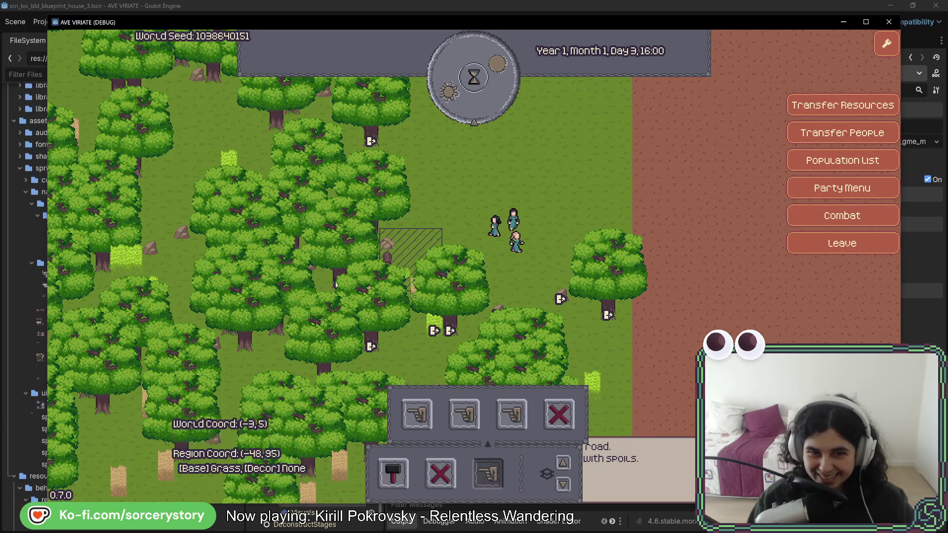
click(510, 90)
click(510, 91)
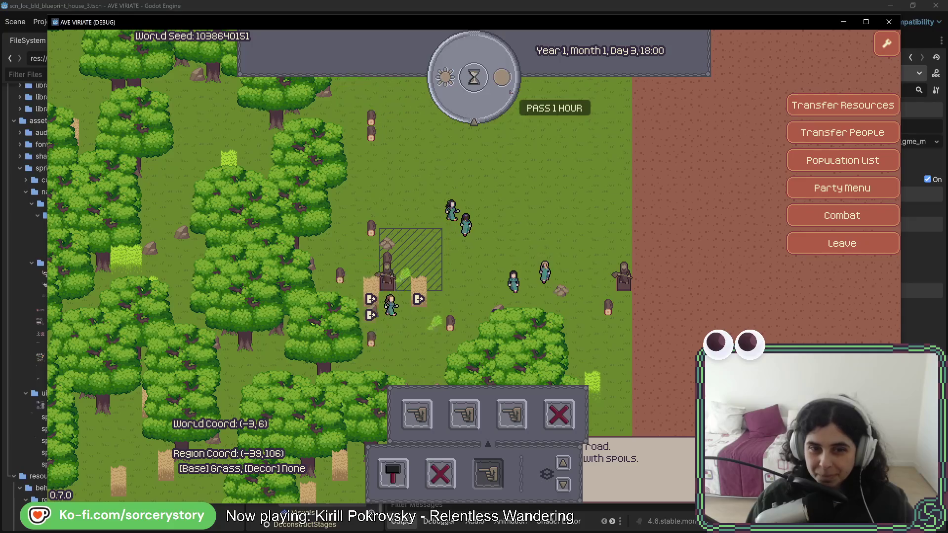
click(510, 91)
click(510, 90)
click(510, 91)
click(511, 91)
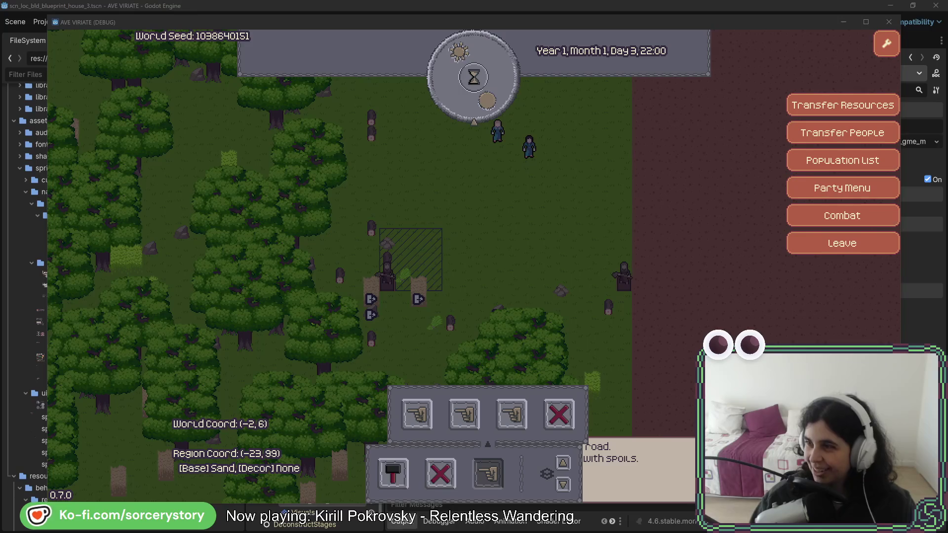
key(alt+Tab)
Move the Firefox window left and read down the Continente cricket article past the product images
mouse_move(831, 56)
mouse_down()
mouse_move(826, 46)
mouse_move(582, 45)
mouse_move(487, 32)
mouse_move(467, 40)
mouse_up()
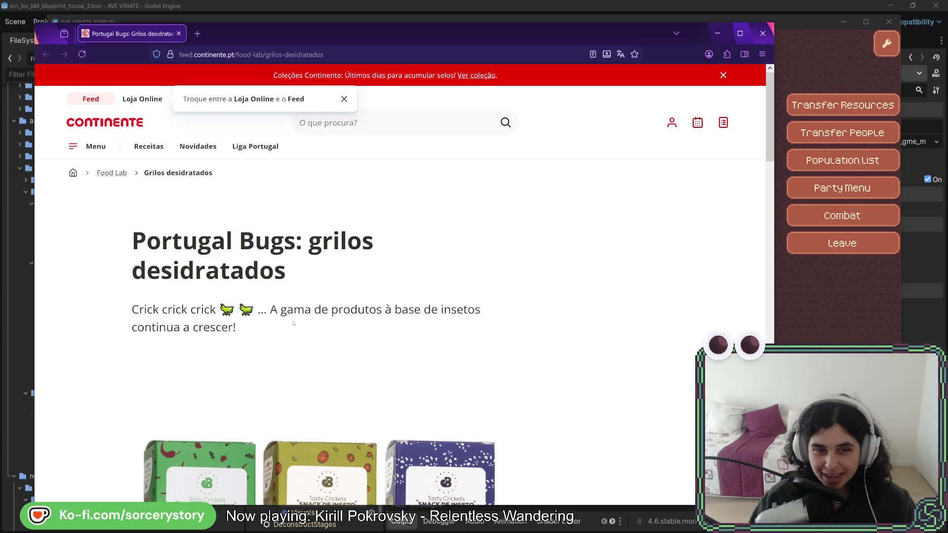
scroll(116, 278, down, 3)
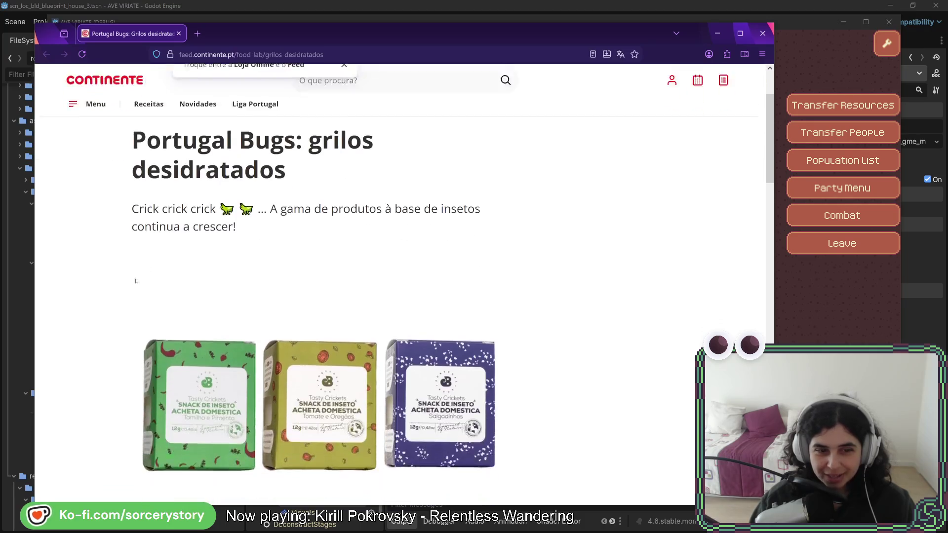
scroll(116, 278, down, 2)
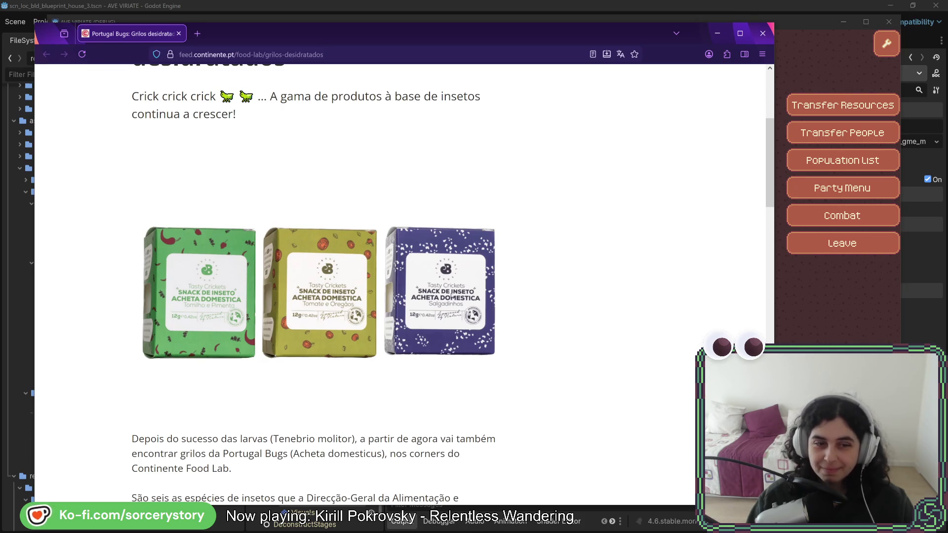
scroll(555, 285, down, 2)
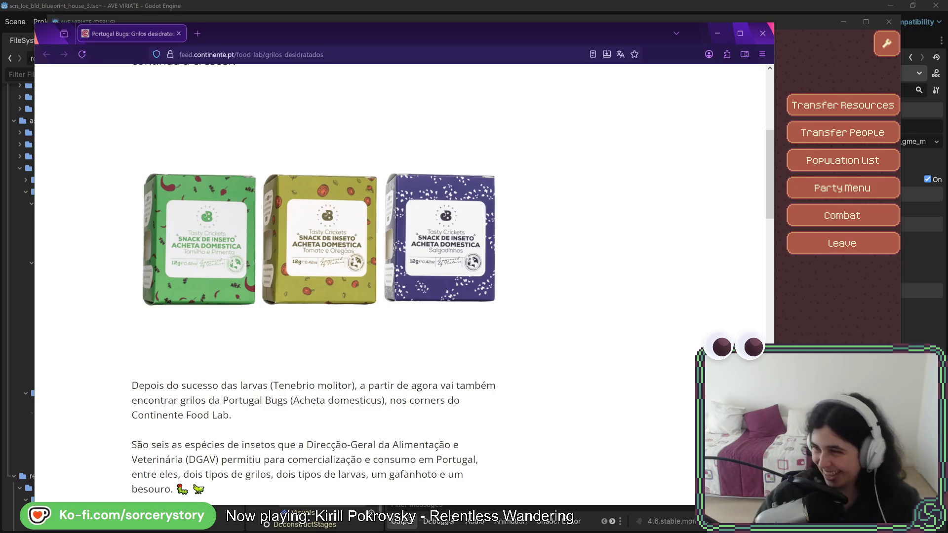
scroll(316, 297, down, 2)
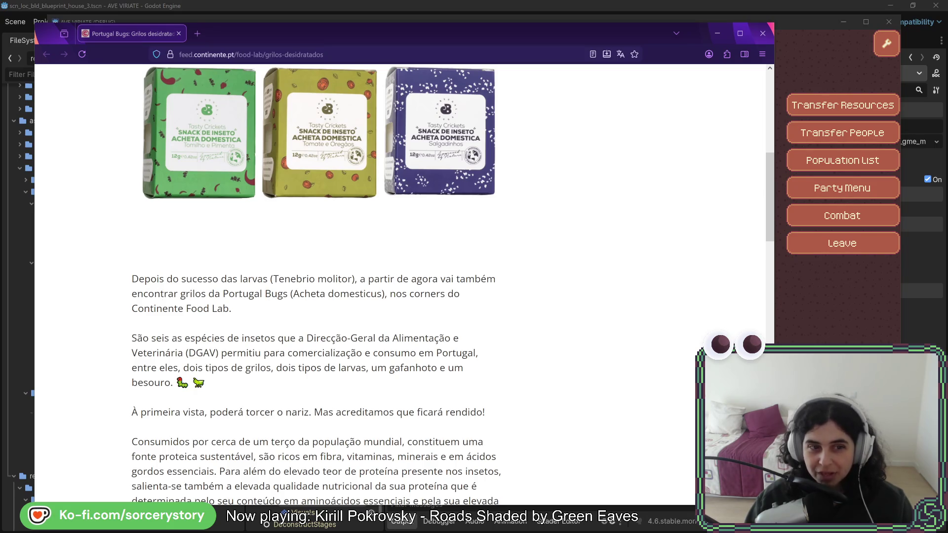
drag(223, 293, 290, 295)
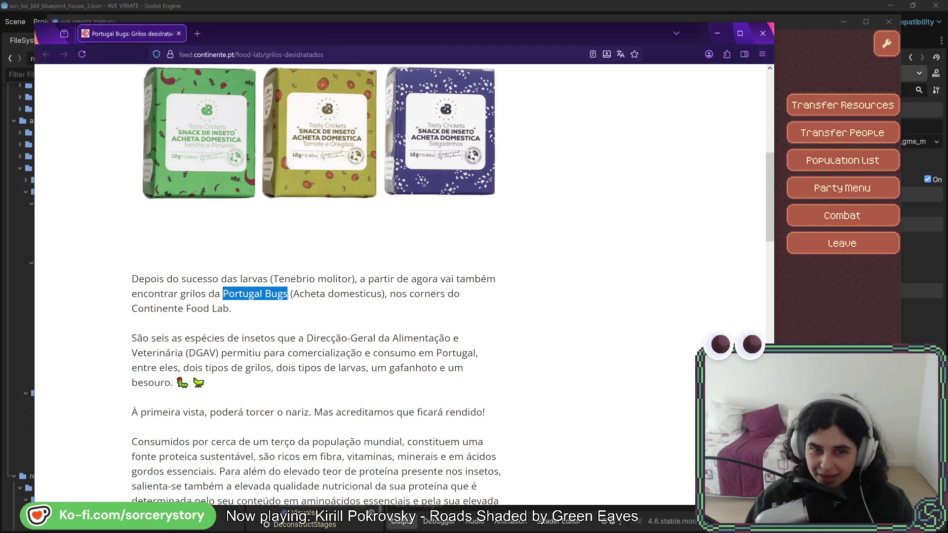
Highlight 'Portugal Bugs (Acheta domesticus)', scroll further down, and zoom the page to 150%
double_click(308, 294)
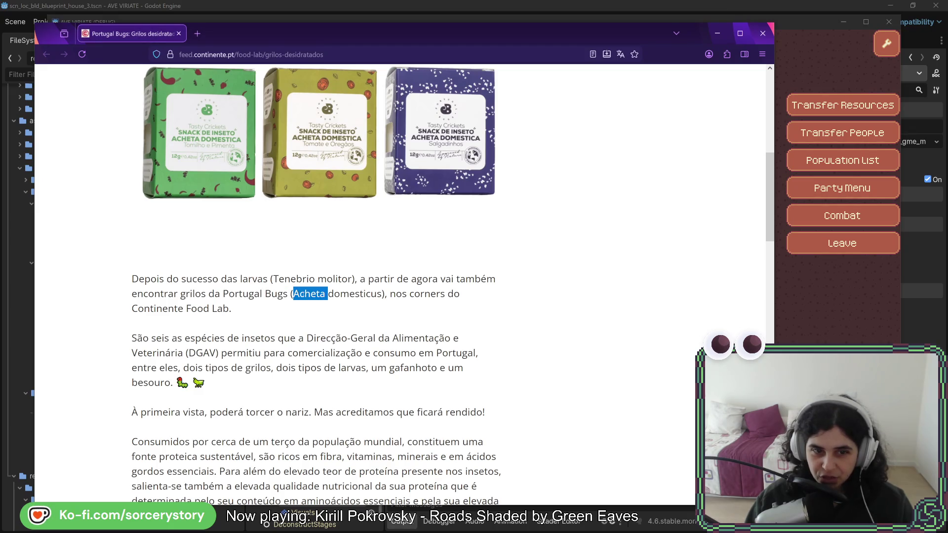
drag(301, 295, 375, 294)
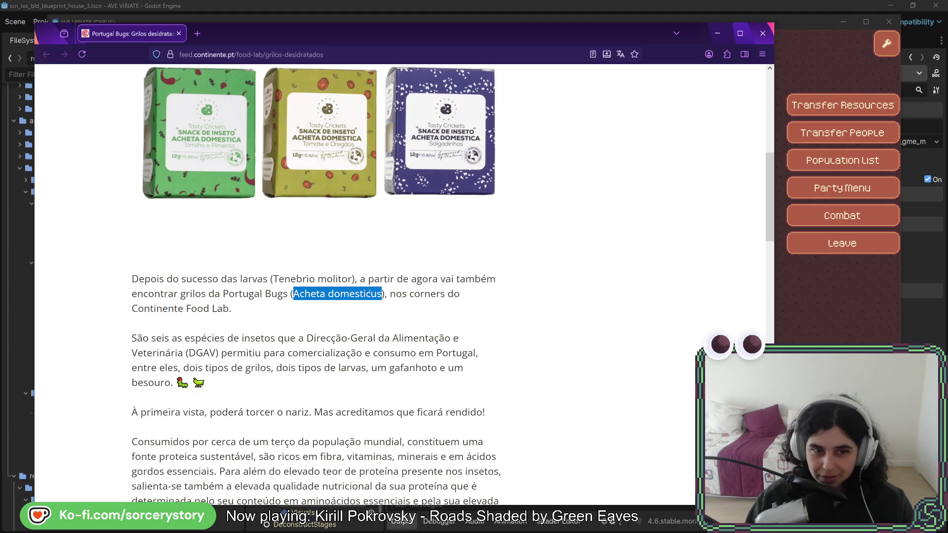
click(370, 294)
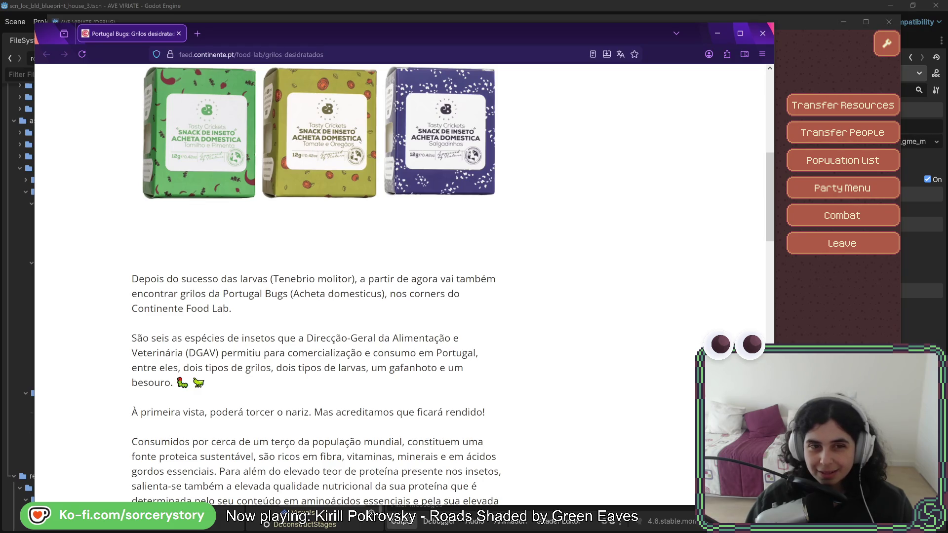
drag(223, 295, 384, 294)
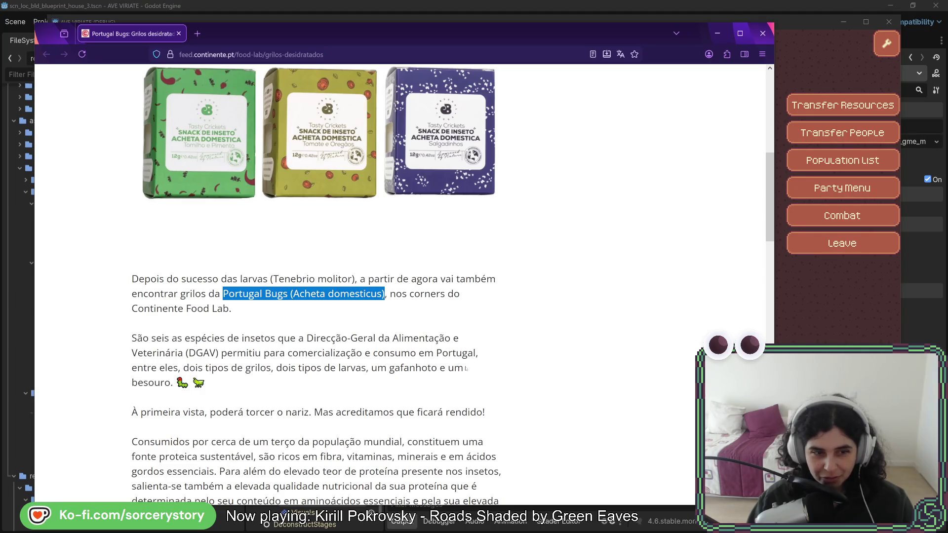
scroll(98, 390, down, 3)
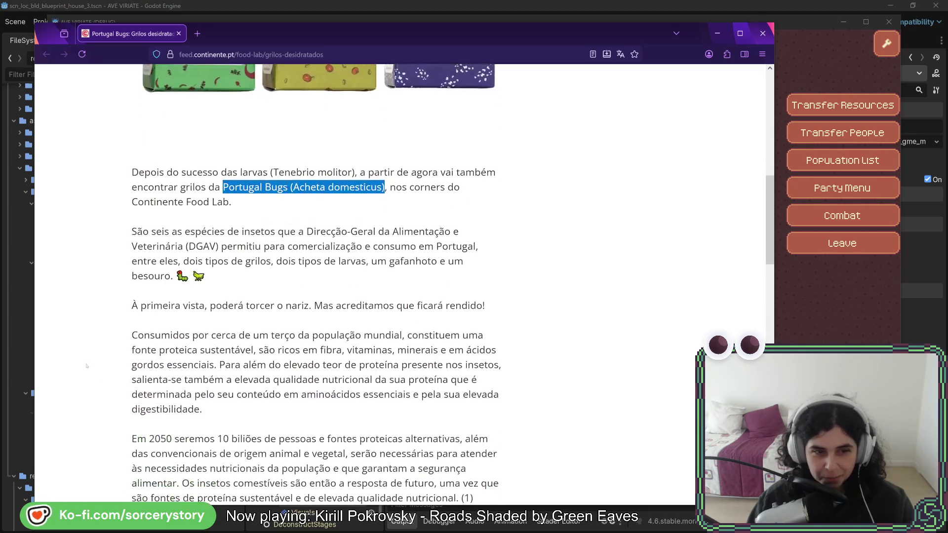
scroll(84, 361, down, 2)
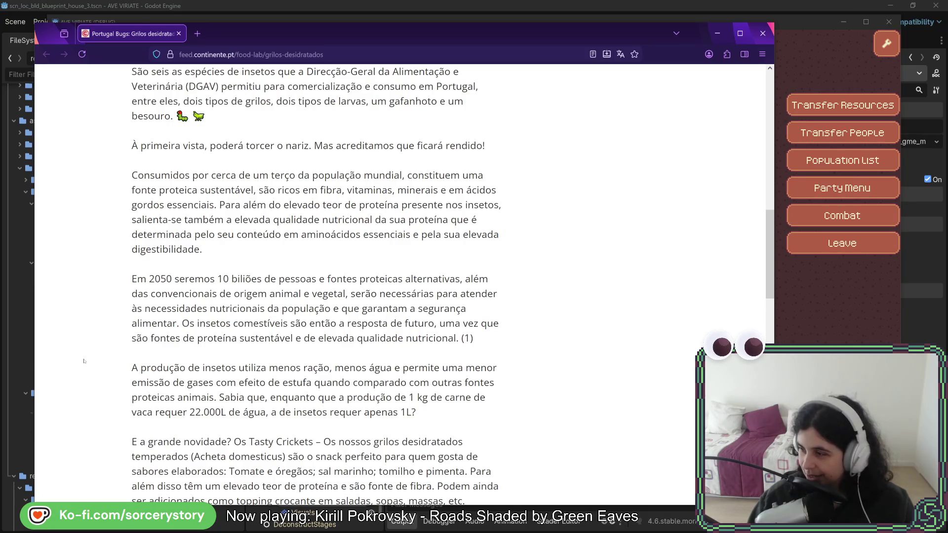
key(ctrl+plus)
key(ctrl+plus)
key(ctrl+plus)
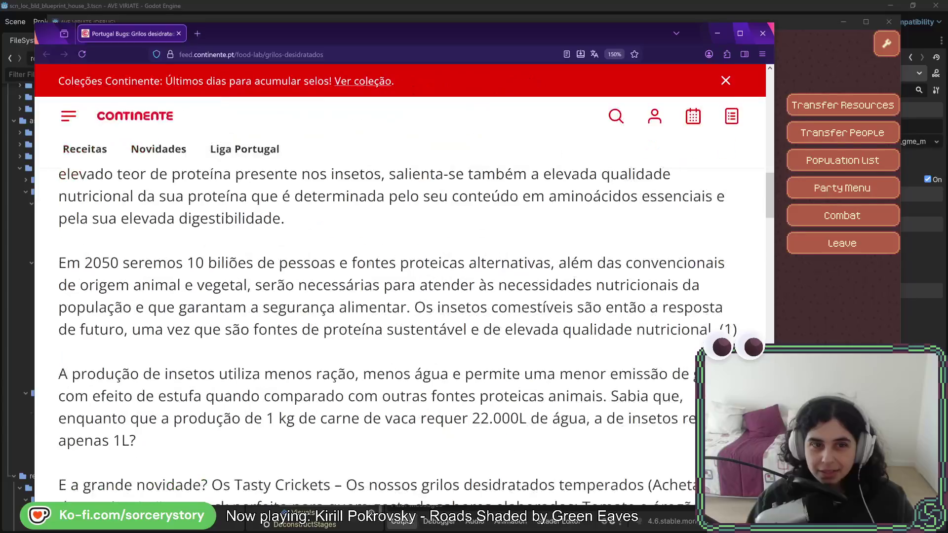
Scroll back to the cricket paragraph and clear the Portugal Bugs highlight
scroll(395, 277, up, 8)
scroll(395, 277, down, 5)
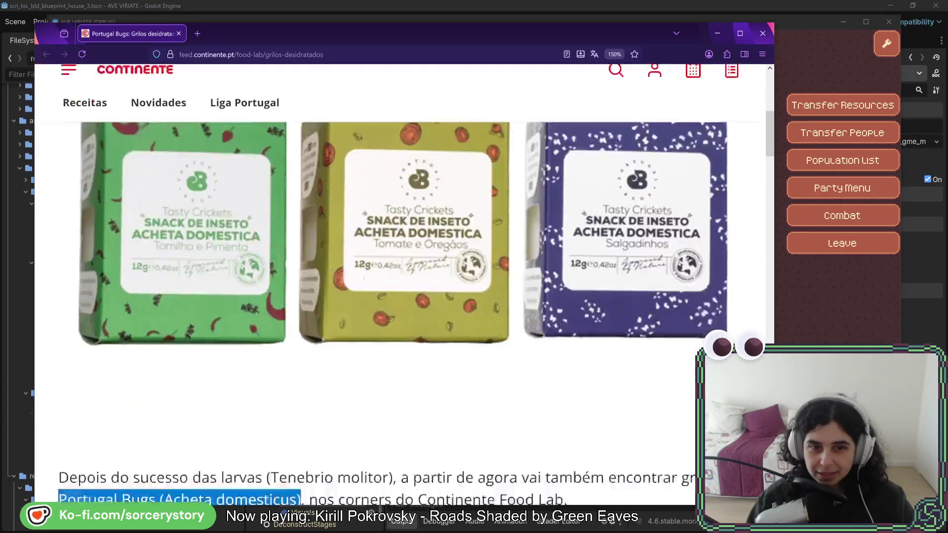
click(414, 271)
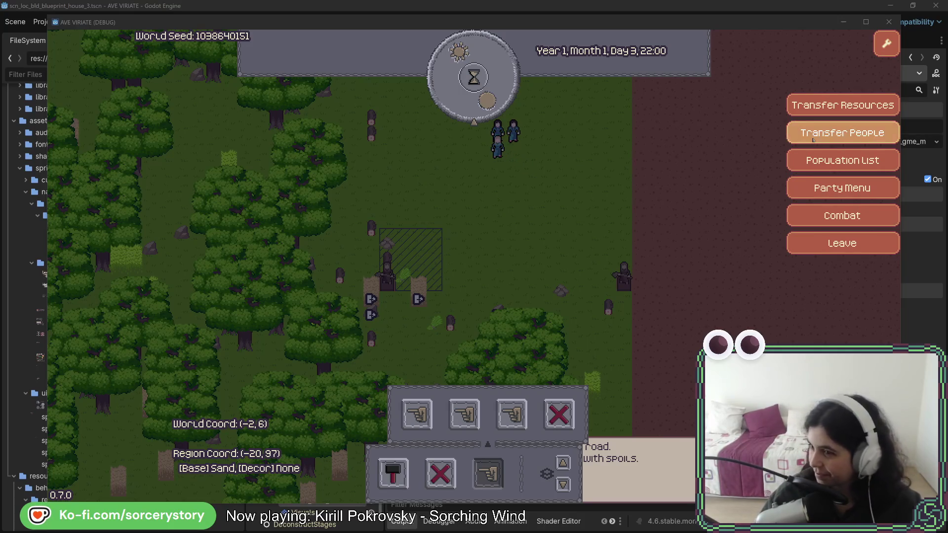
Advance the game clock from Day 3, 22:00 toward Day 4 morning with Pass 1 Hour
click(485, 109)
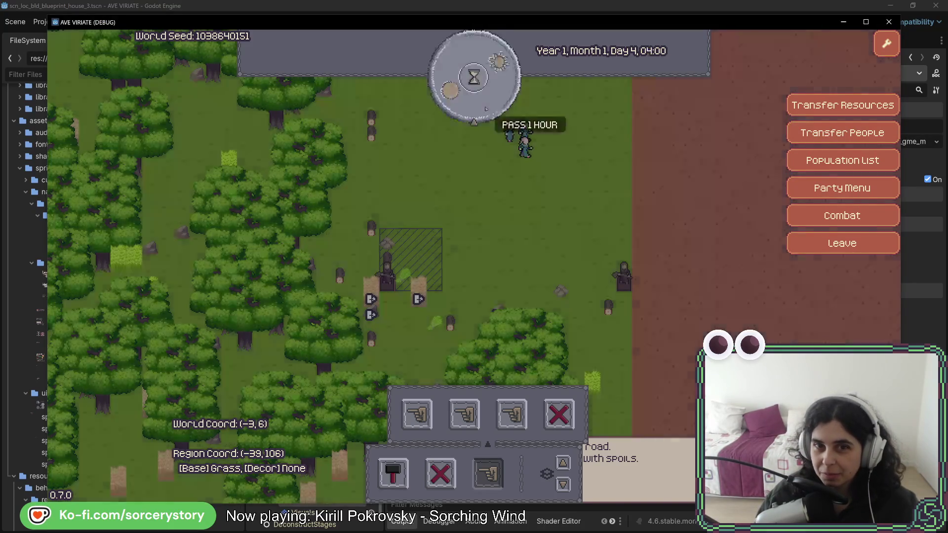